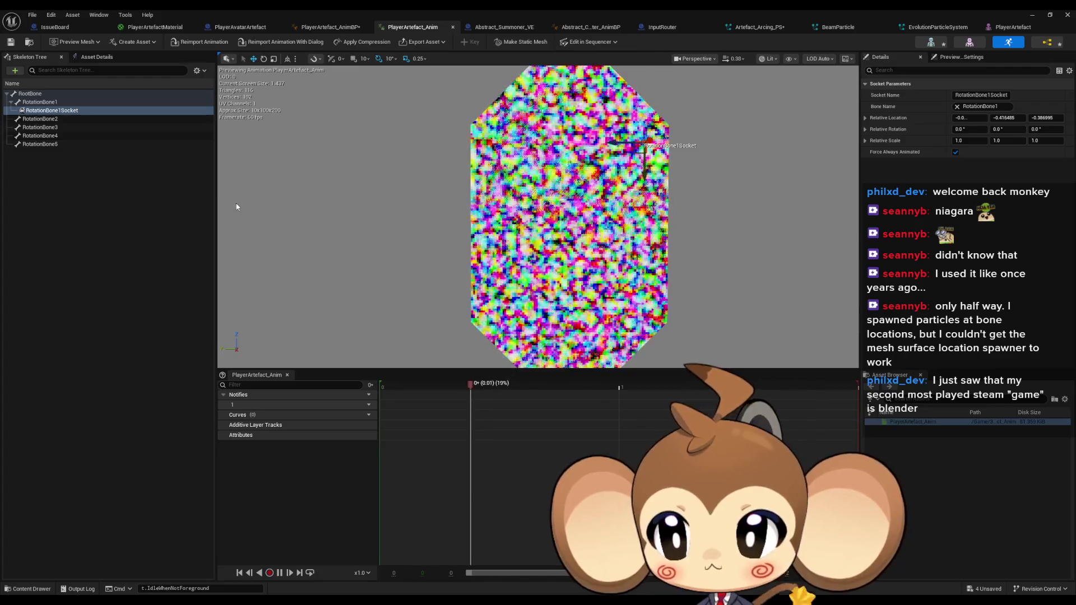
# Add a socket to RotationBone2 in the skeleton tree
pyautogui.click(60, 119)
pyautogui.rightClick(60, 120)
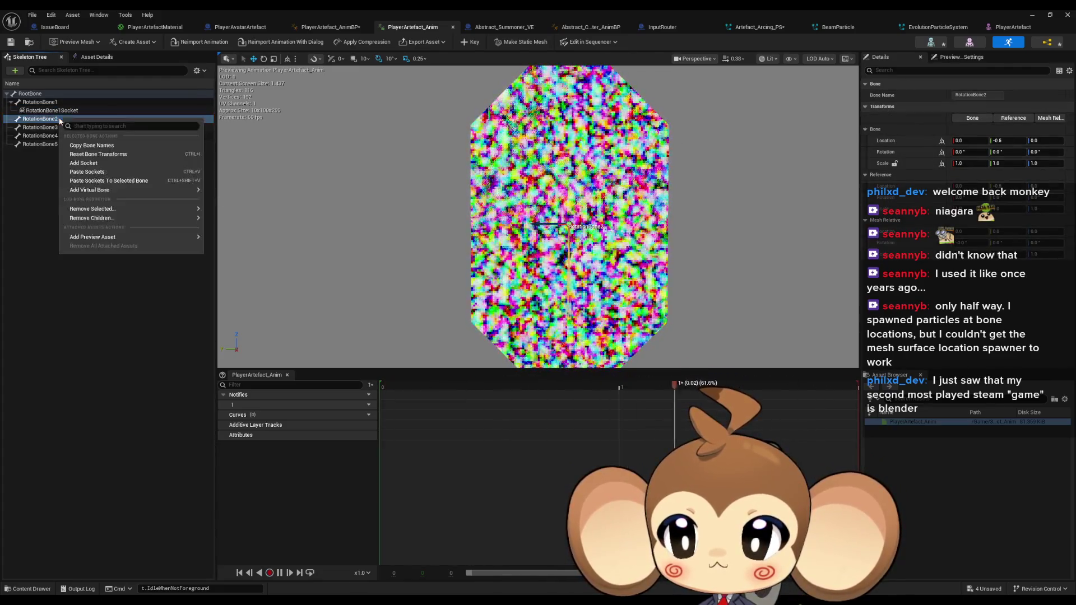
pyautogui.click(106, 163)
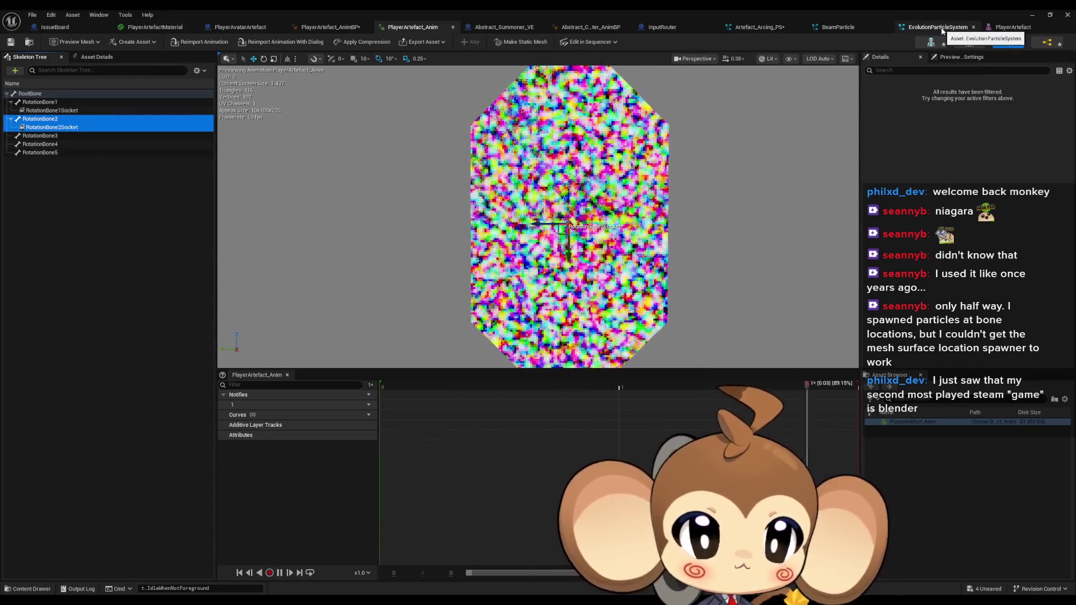
# Look over the PlayerArtefact_AnimBP and Abstract_Summoner_VE graphs, then return to the skeleton view
pyautogui.click(325, 28)
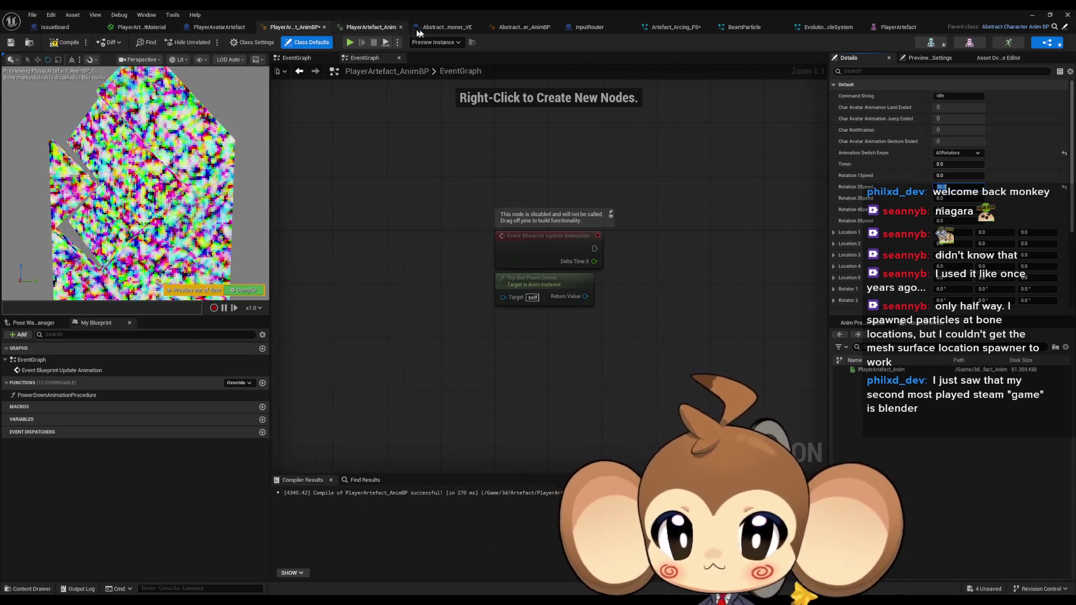
pyautogui.click(367, 28)
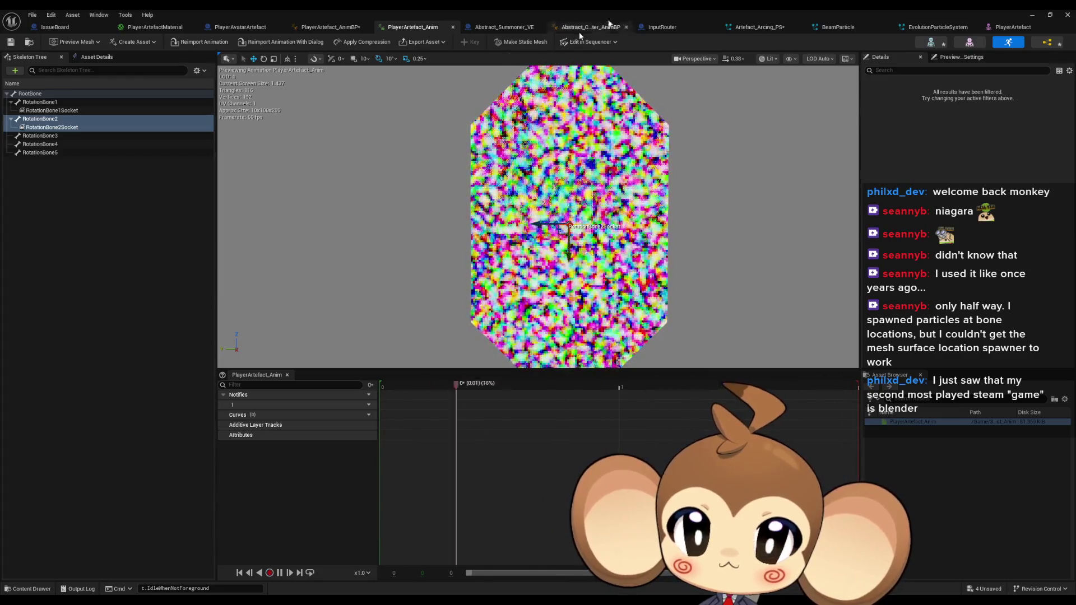
pyautogui.click(331, 27)
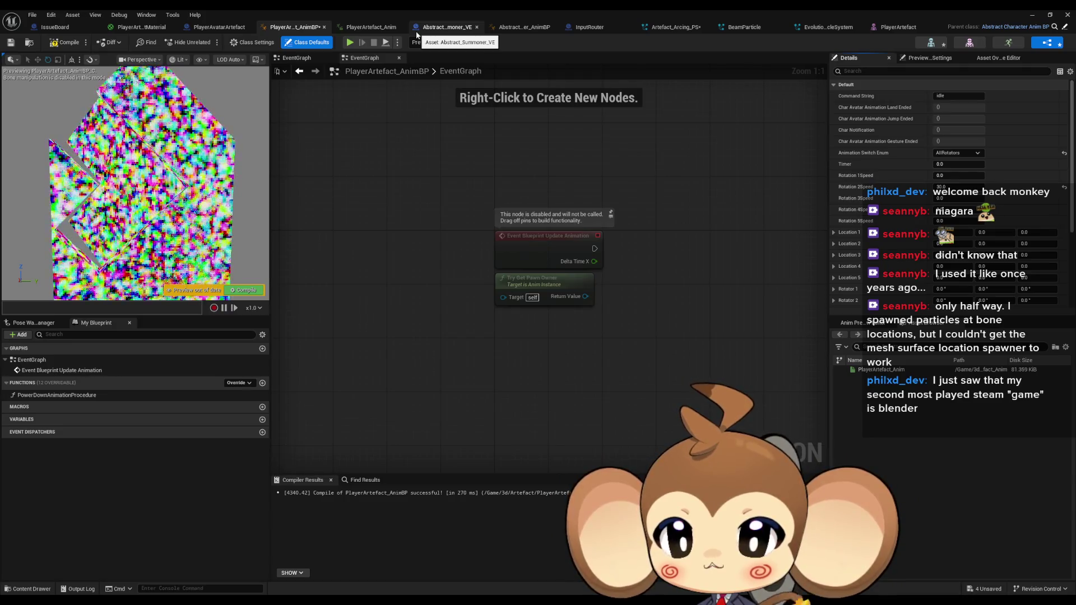
pyautogui.click(416, 32)
pyautogui.click(329, 26)
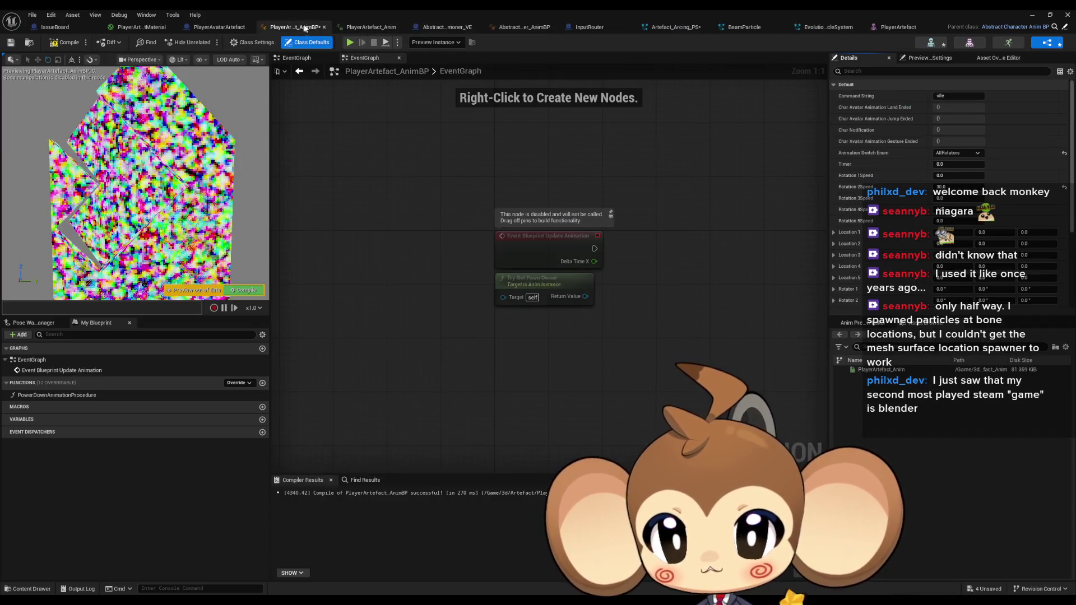
pyautogui.click(367, 27)
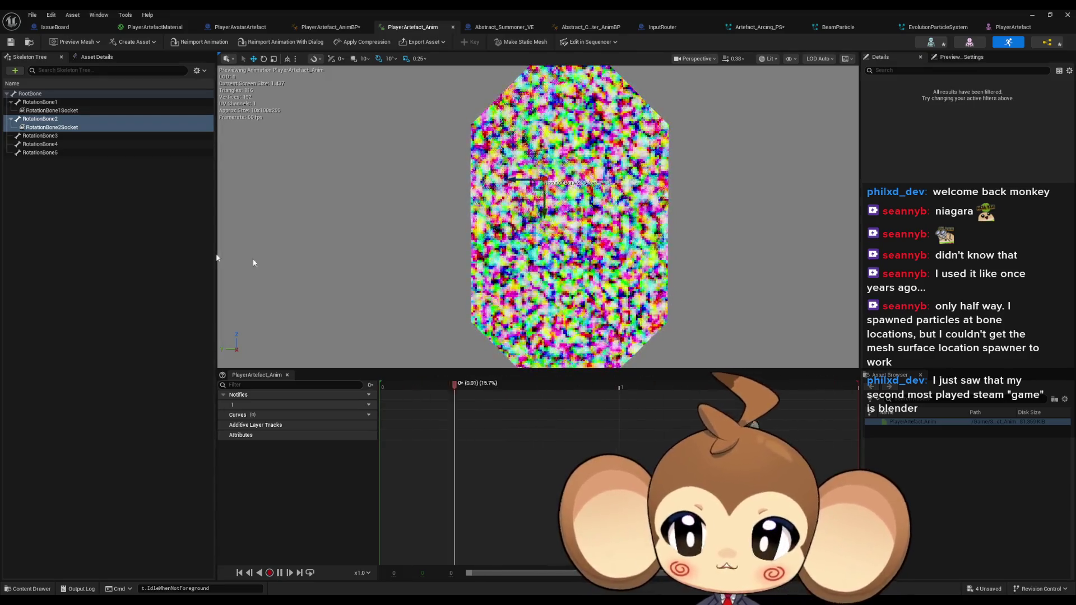
# Add a socket to RotationBone3 and go back to the PlayerArtefact_AnimBP graph
pyautogui.rightClick(55, 136)
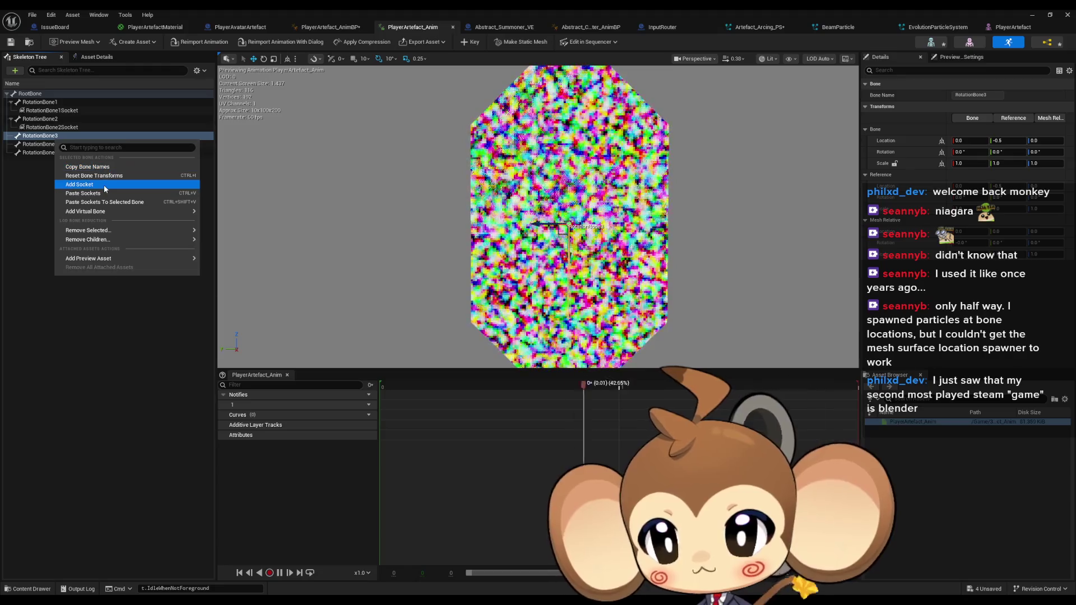
pyautogui.click(107, 184)
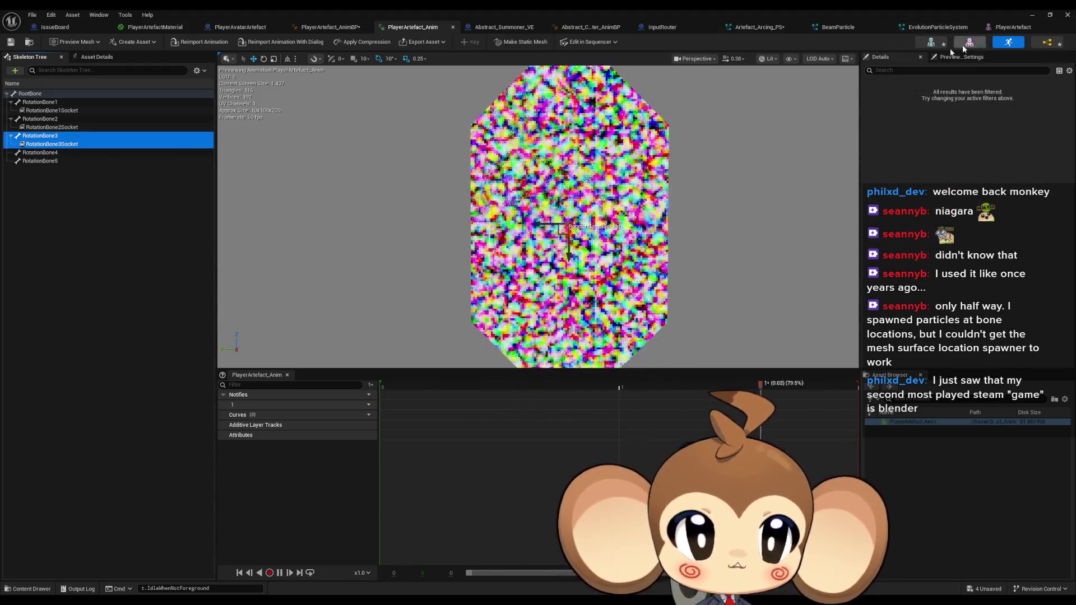
pyautogui.click(325, 26)
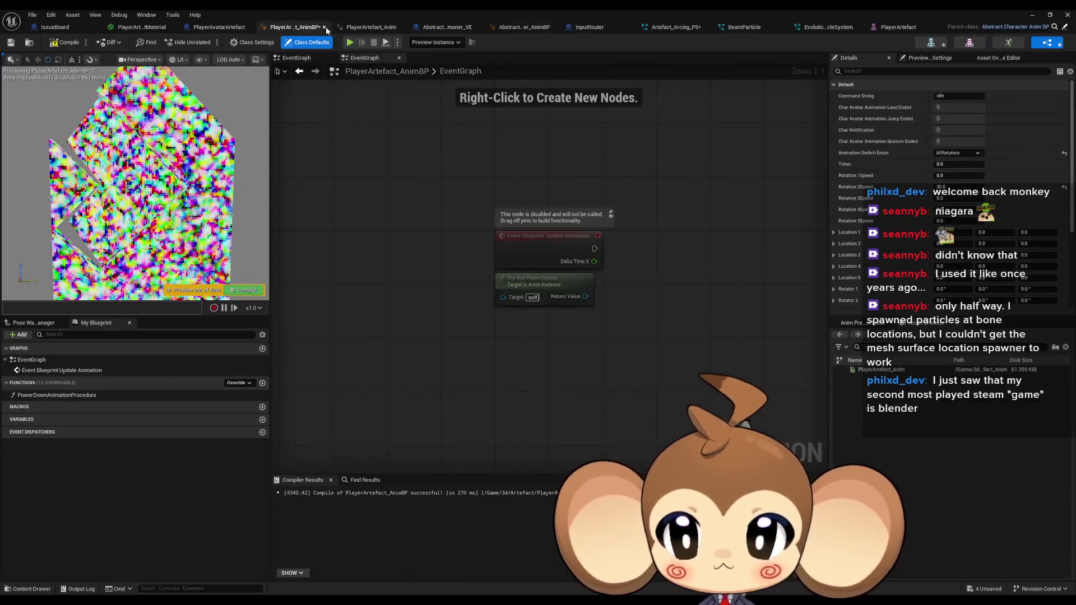
# Set the Rotation 3Speed default to 30.0 and reset Rotation 2Speed to 0.0
pyautogui.click(952, 198)
pyautogui.write('30')
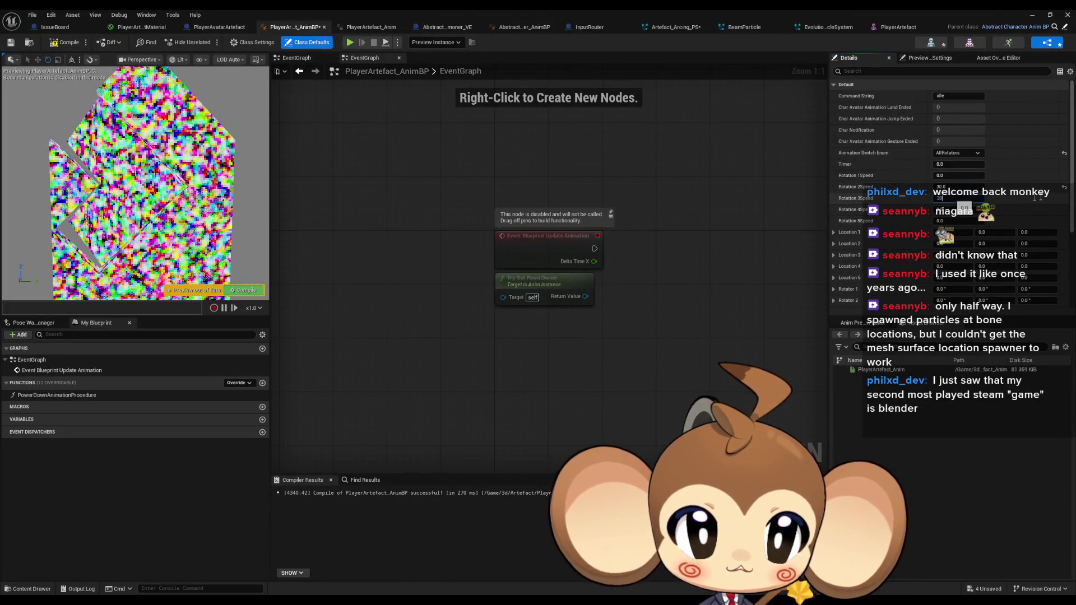
pyautogui.press('Return')
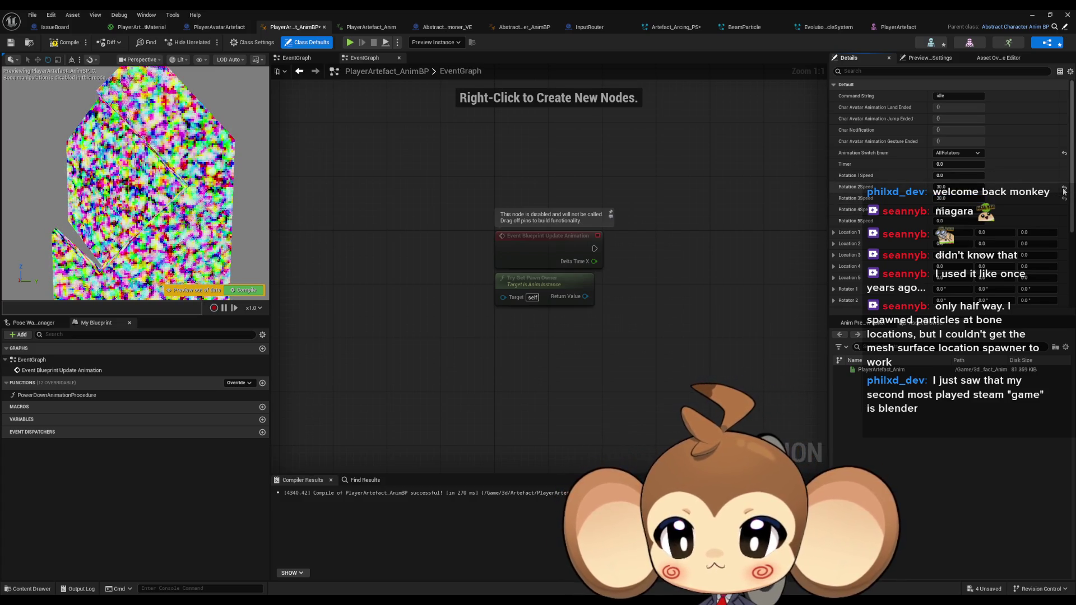
pyautogui.click(1065, 189)
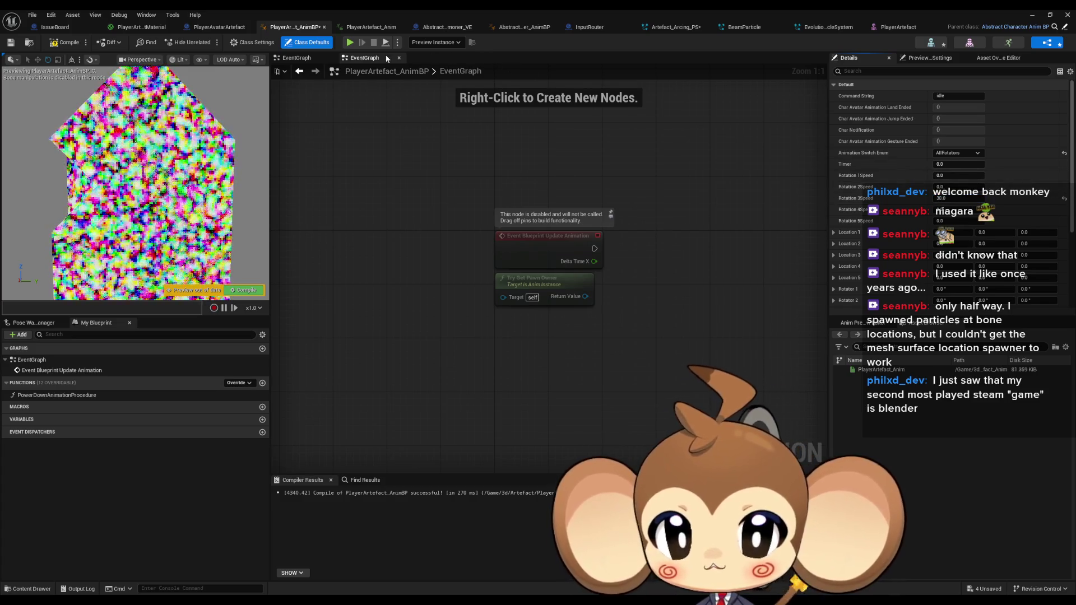
# Check RotationBone2Socket's parameters, then add a socket to RotationBone4
pyautogui.click(359, 30)
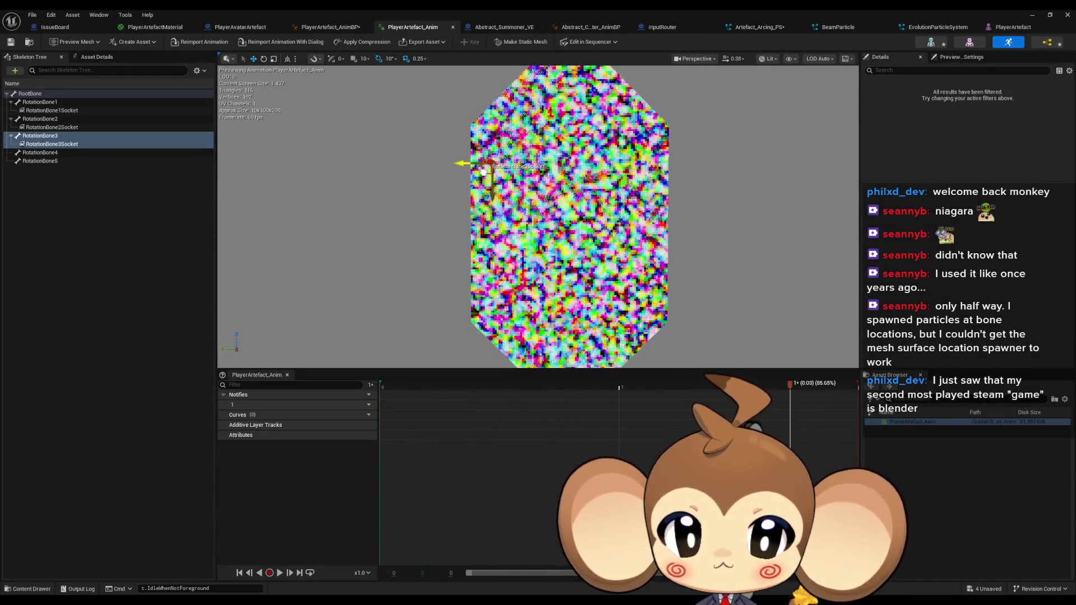
pyautogui.click(44, 128)
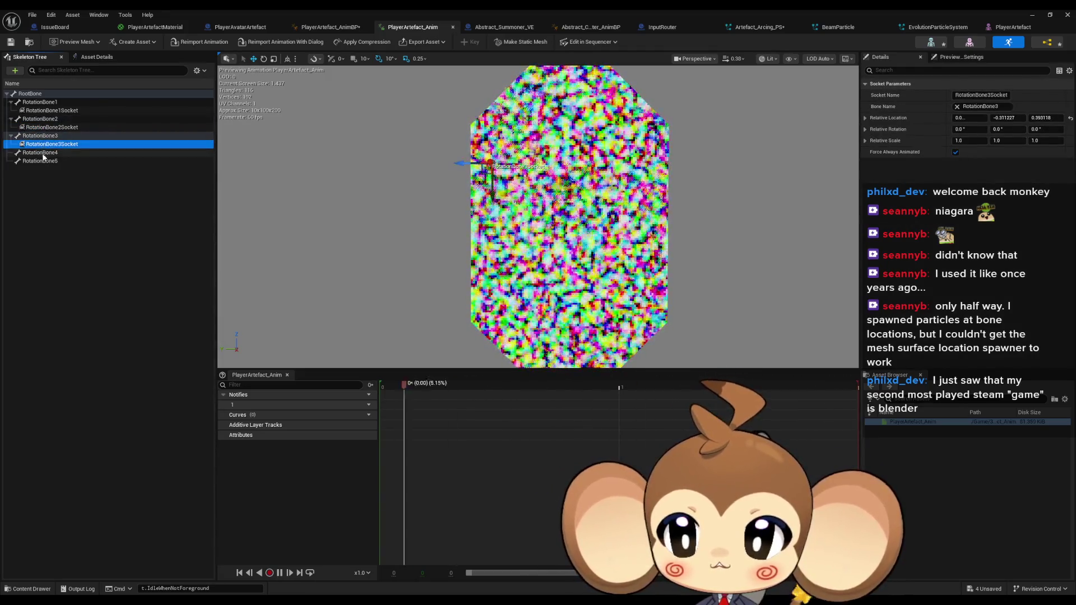
pyautogui.rightClick(44, 154)
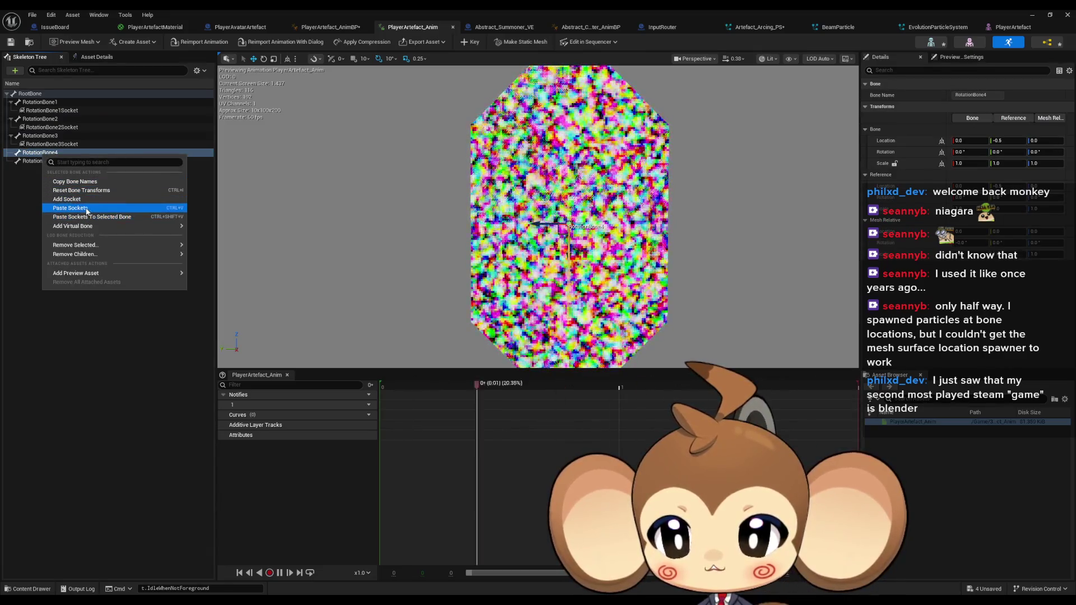
pyautogui.click(87, 200)
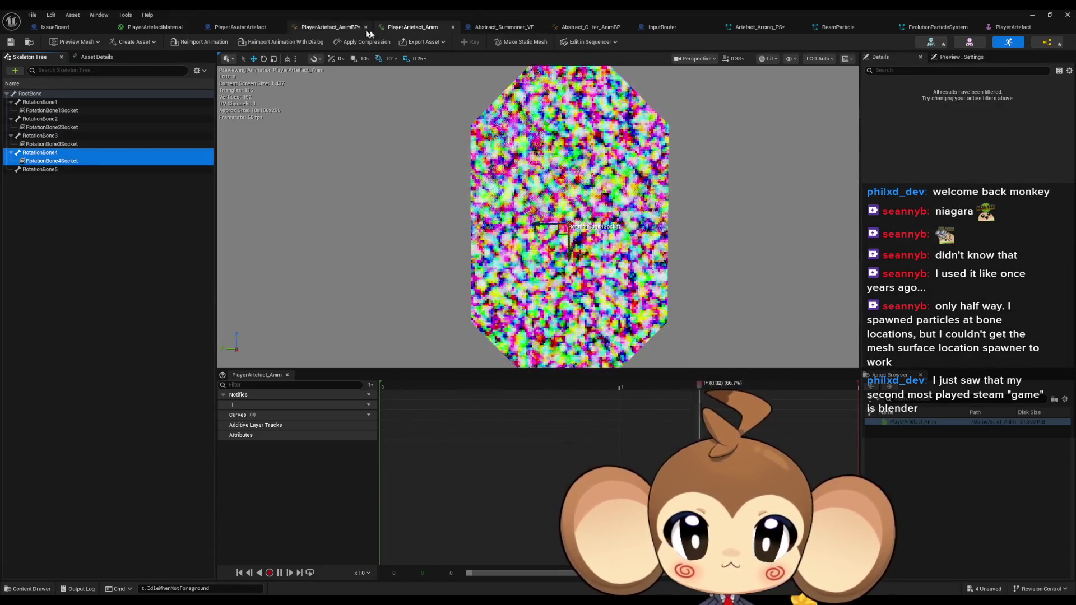
# Undo and redo the blueprint's rotation speed edits, then play the animation preview
pyautogui.click(330, 27)
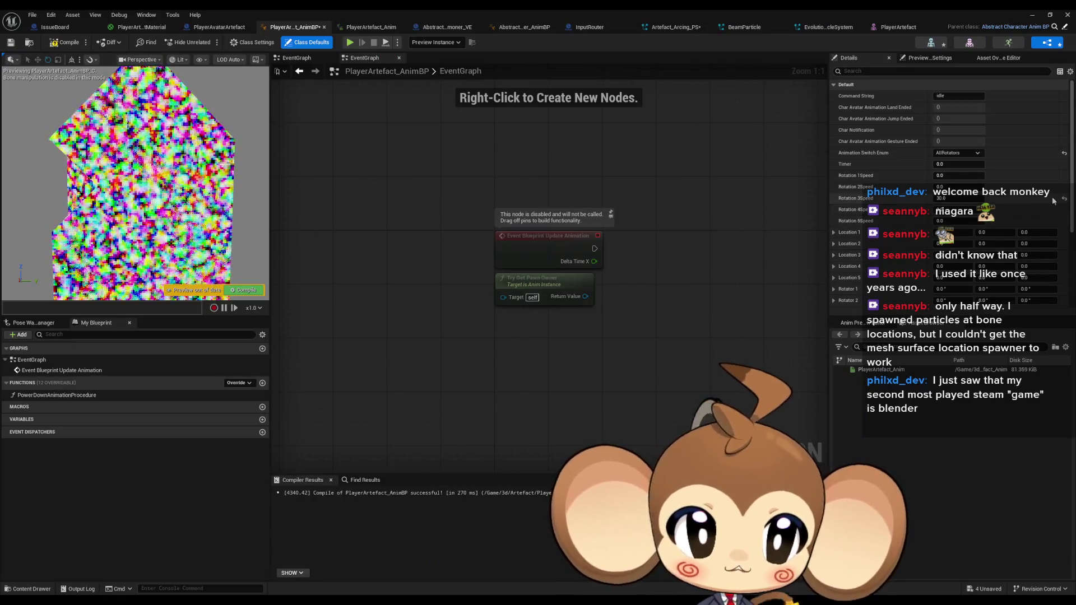
pyautogui.hotkey('ctrl', 'z')
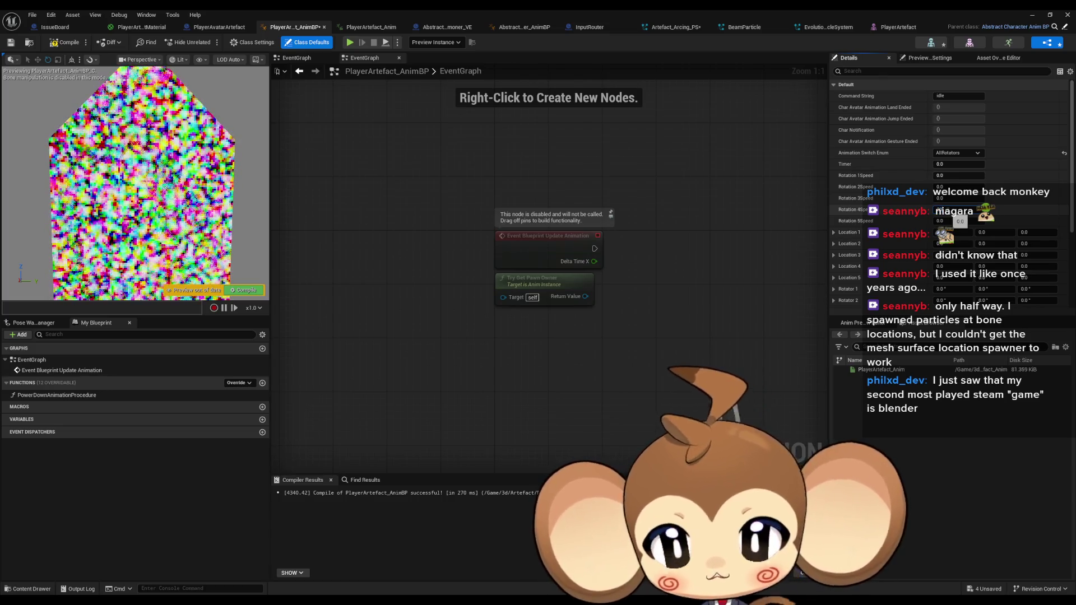
pyautogui.hotkey('ctrl', 'y')
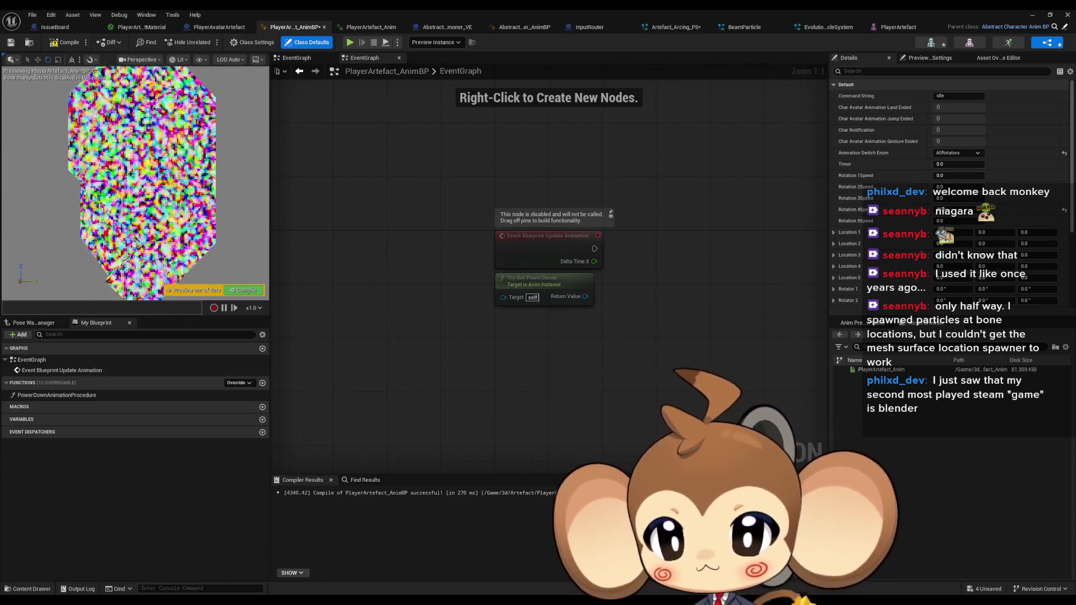
pyautogui.click(360, 30)
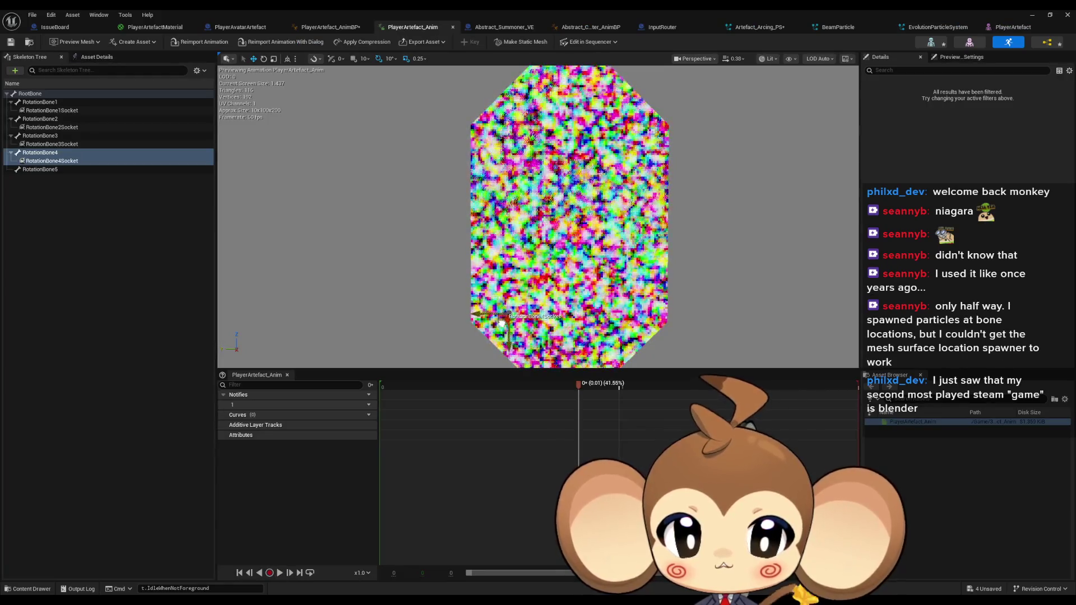
pyautogui.press('space')
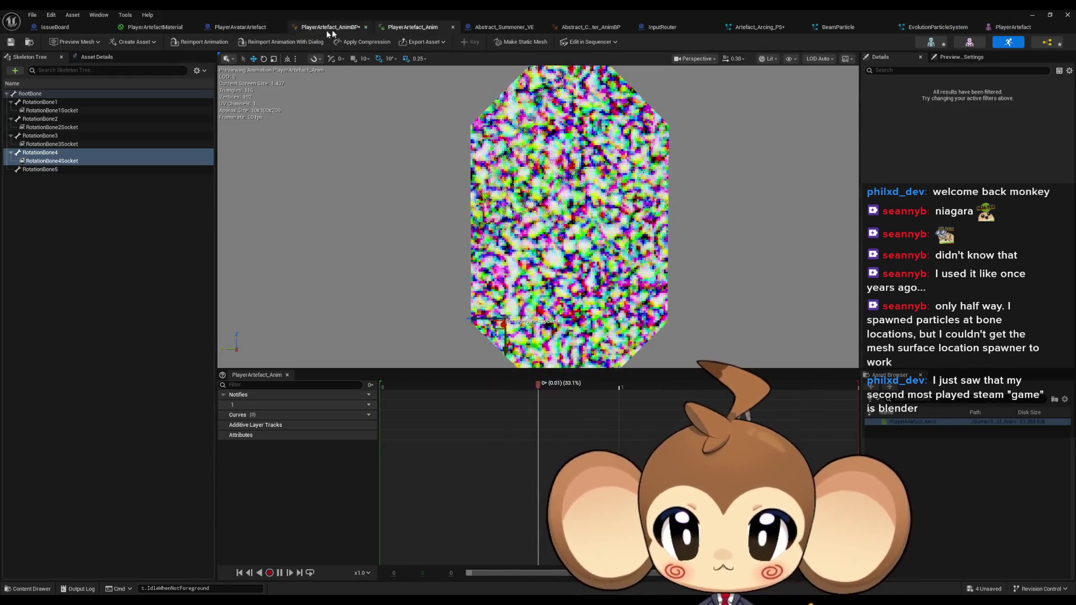
# Set the Rotation 5Speed default to 30.0 and return to the skeleton view
pyautogui.click(330, 28)
pyautogui.click(965, 221)
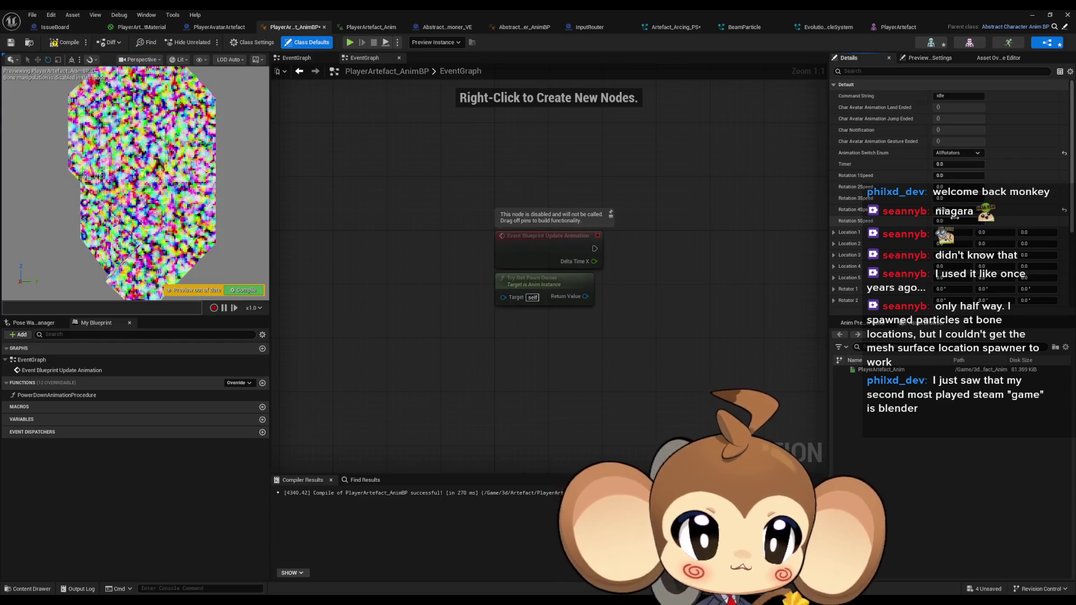
pyautogui.write('30')
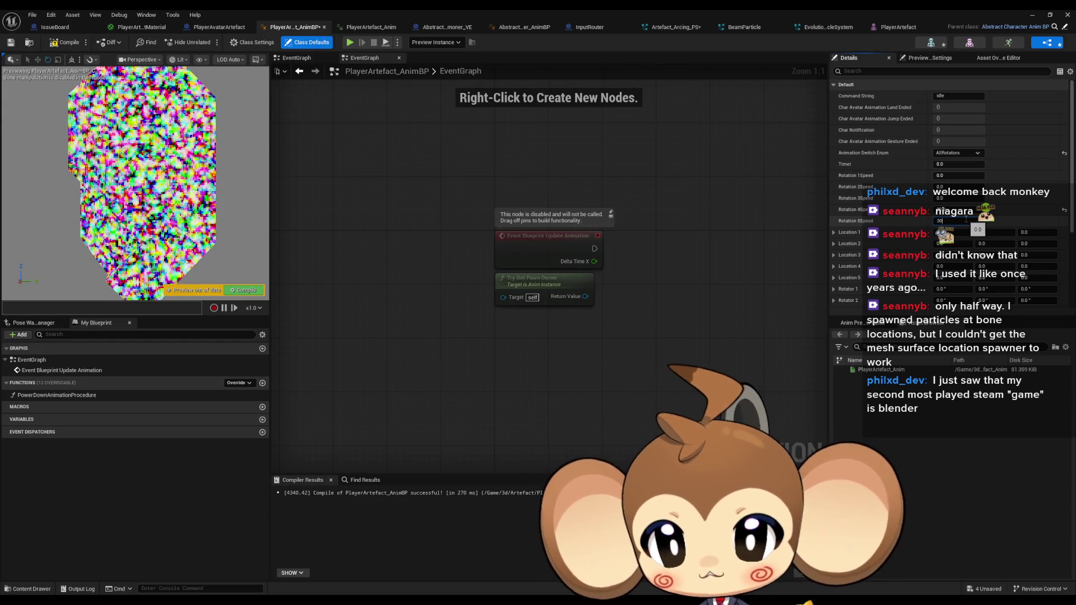
pyautogui.click(1064, 212)
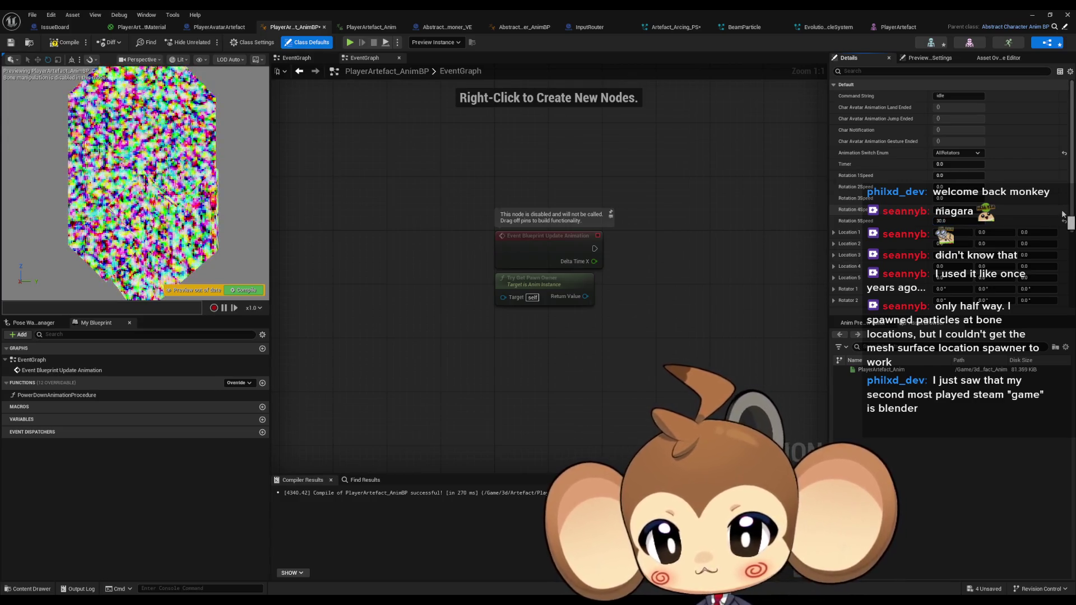
pyautogui.click(370, 27)
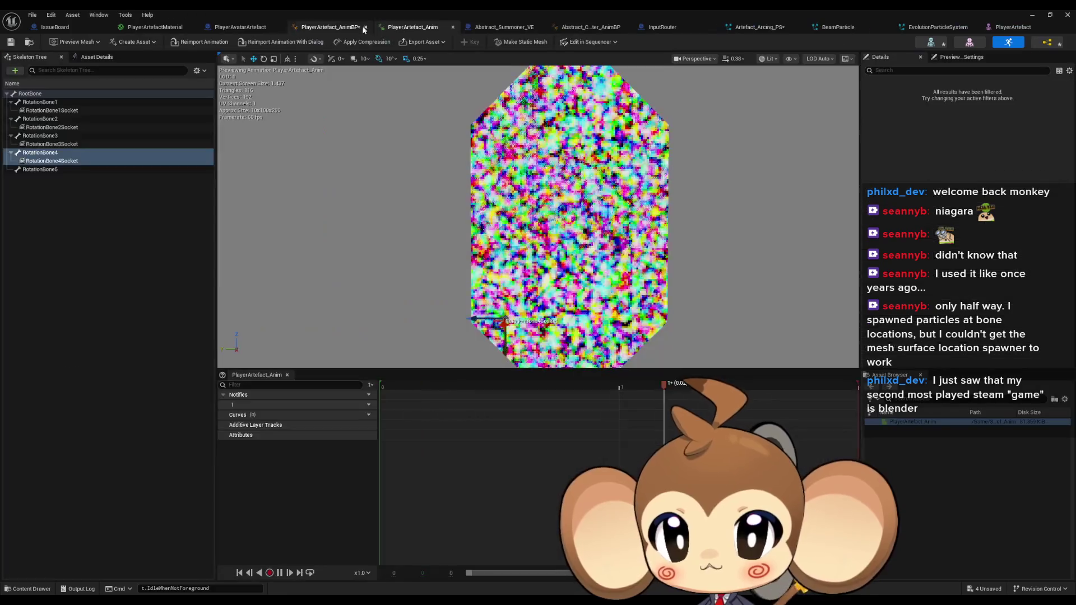
# Add a RotationBone5Socket, move it lower on the mesh, and preview the animation
pyautogui.rightClick(43, 170)
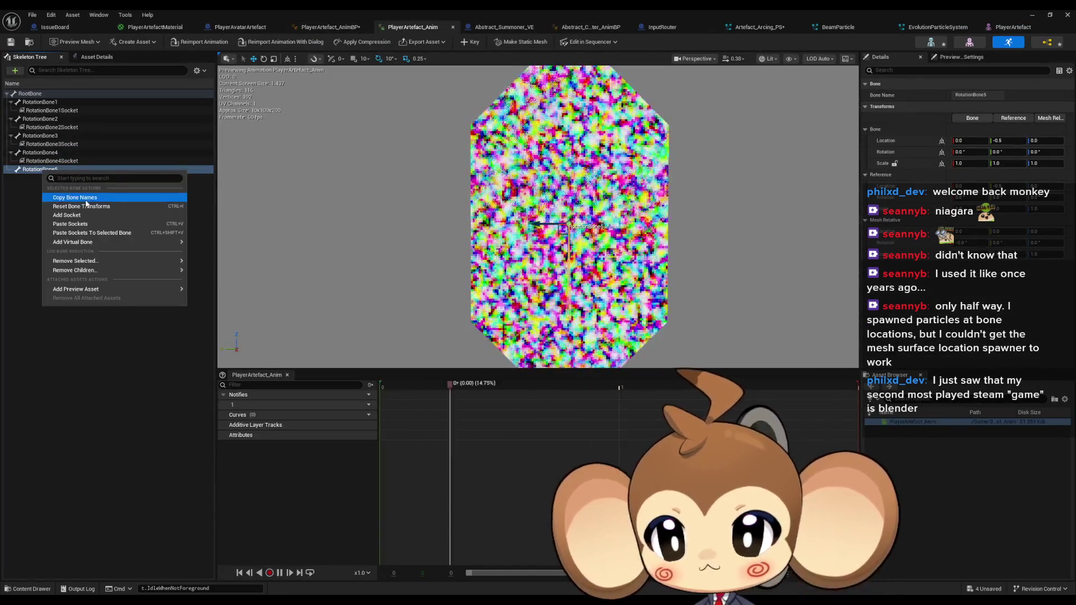
pyautogui.click(84, 212)
pyautogui.click(116, 177)
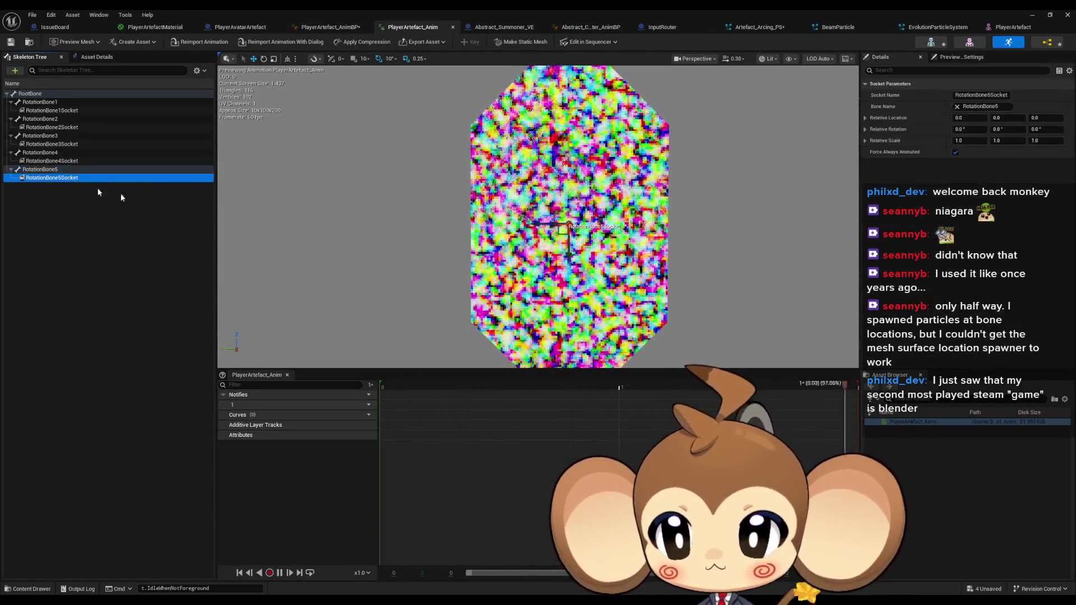
pyautogui.moveTo(543, 243); pyautogui.dragTo(606, 335)
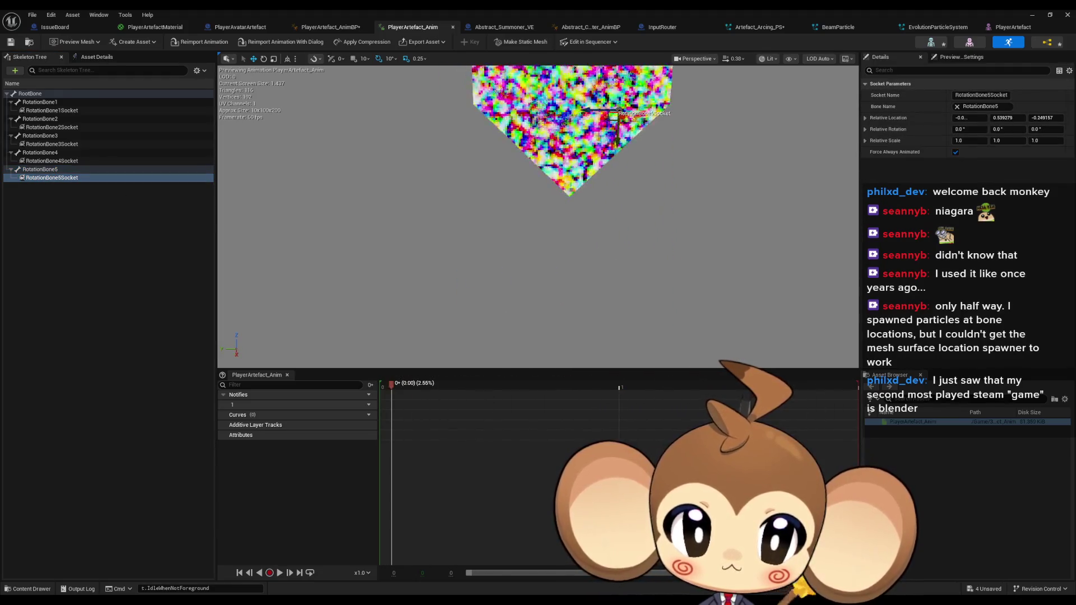
pyautogui.press('space')
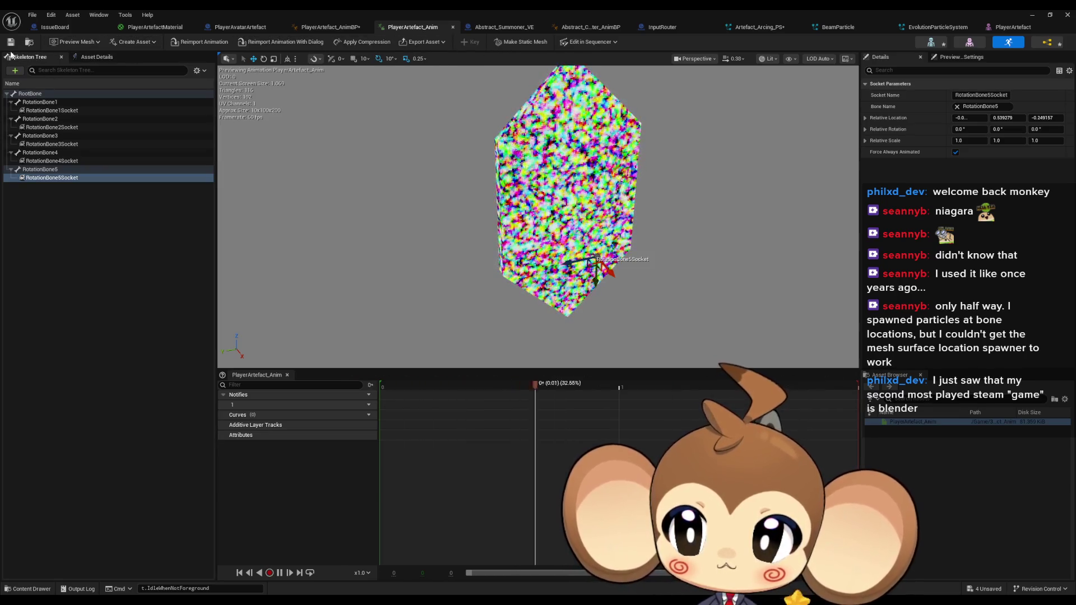
pyautogui.click(321, 28)
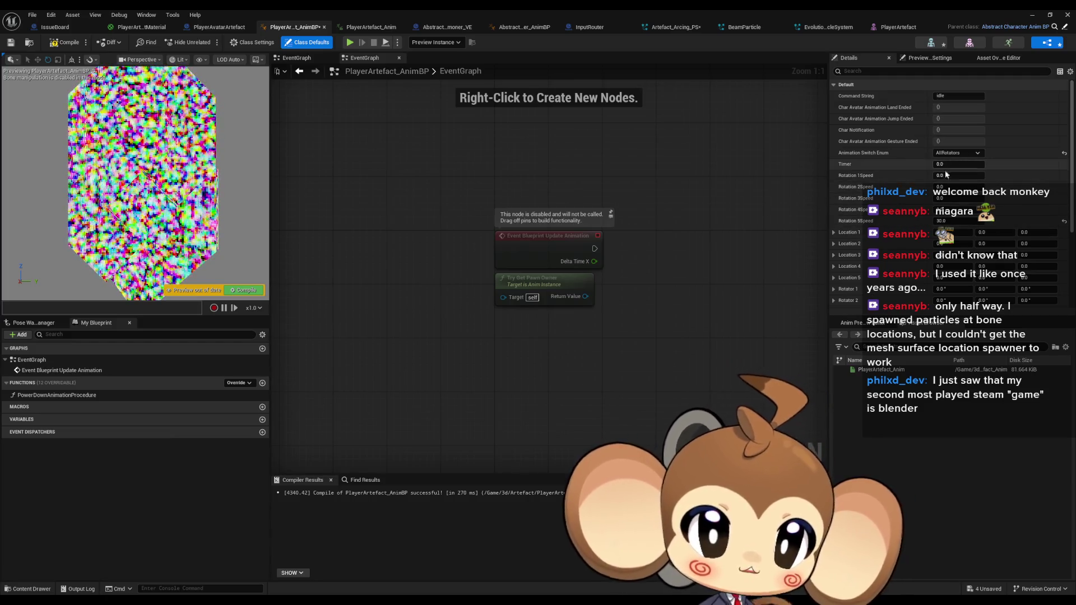
# Set the Rotation 1Speed default to 27.0
pyautogui.click(886, 175)
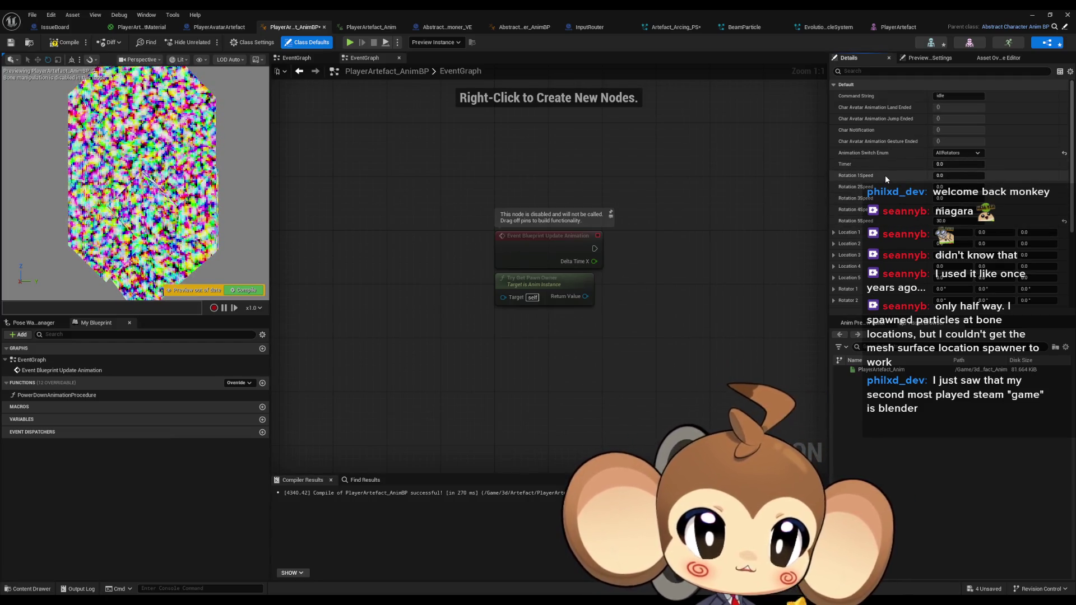
pyautogui.click(947, 174)
pyautogui.write('27')
pyautogui.press('Return')
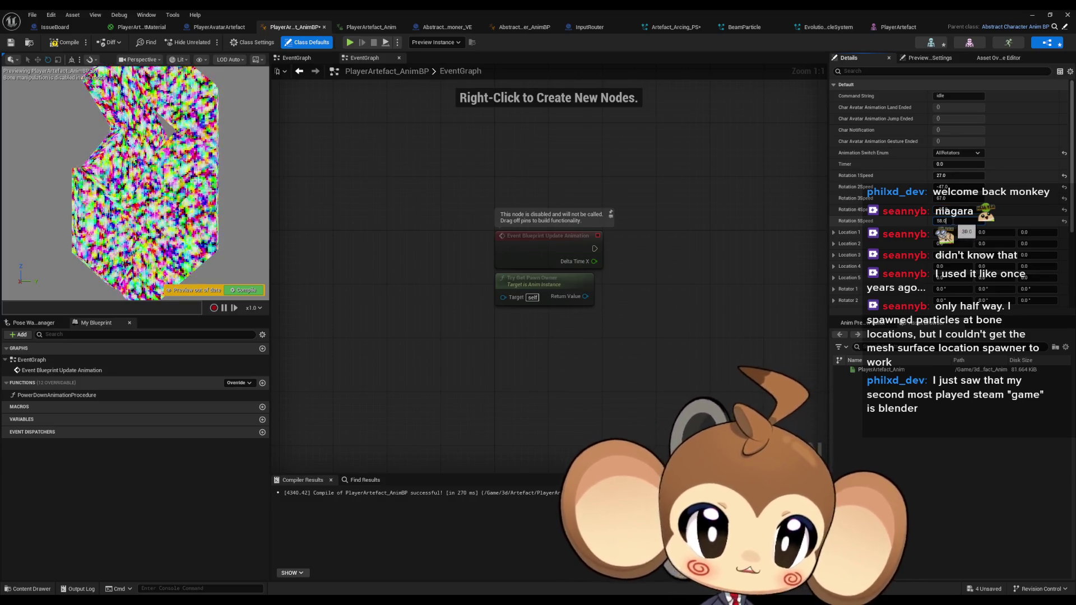
# Set Rotation 5Speed to 58.0, then compile and save the animation blueprint
pyautogui.click(955, 222)
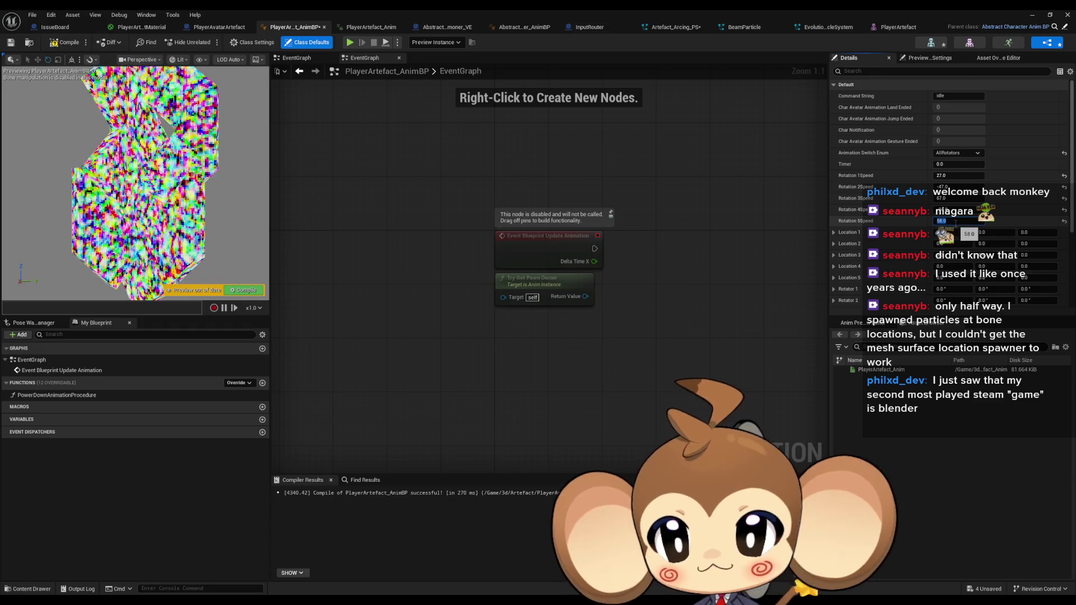
pyautogui.click(690, 332)
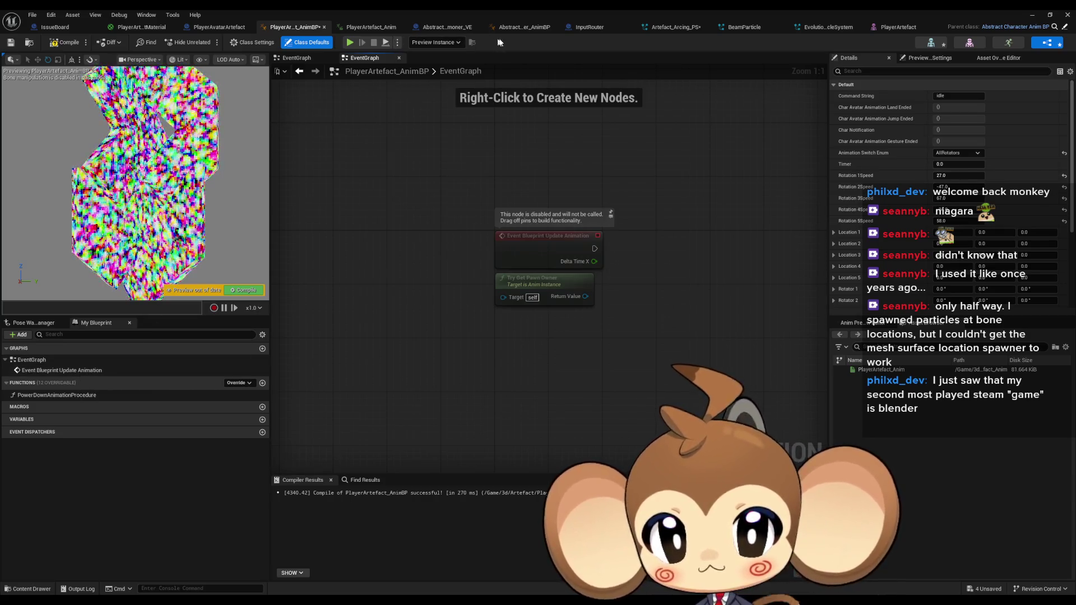
pyautogui.click(65, 42)
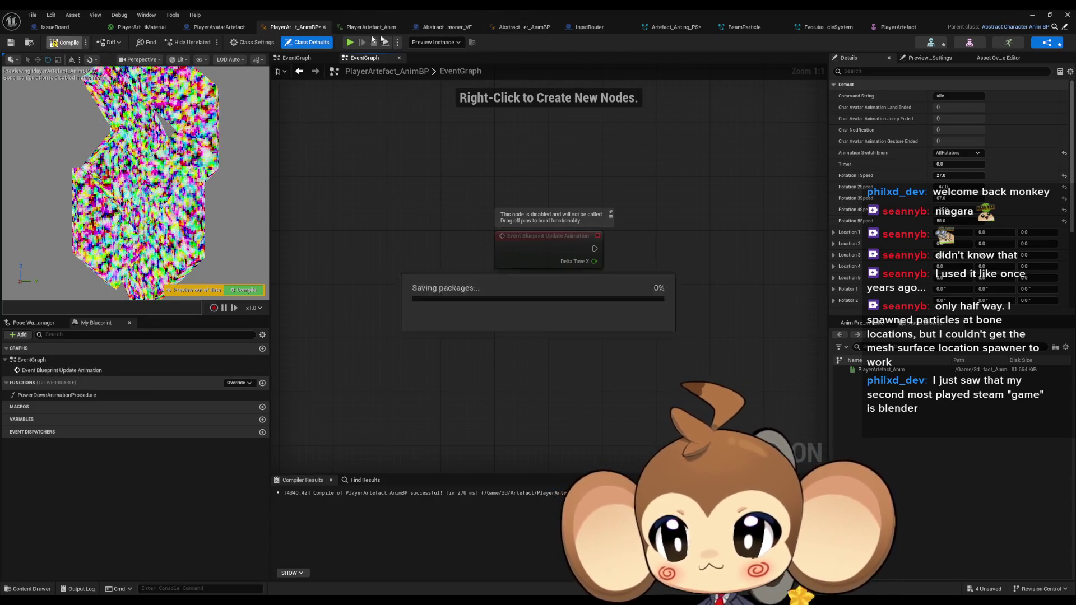
pyautogui.click(497, 28)
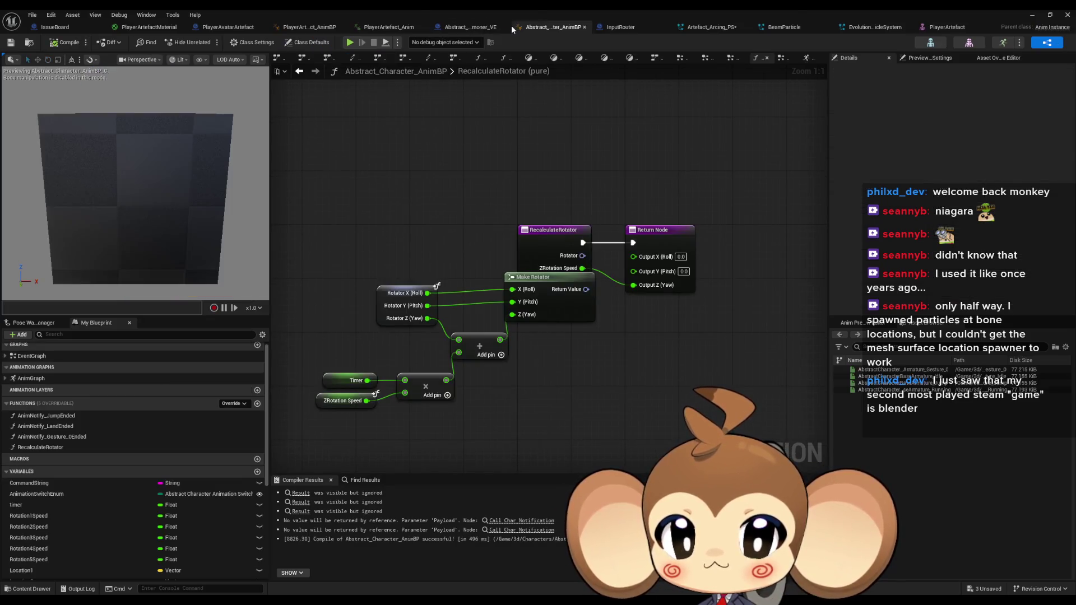
# Recombine the Return Node's rotator pins, wire Make Rotator into Output, and compile
pyautogui.rightClick(634, 285)
pyautogui.click(667, 311)
pyautogui.rightClick(635, 287)
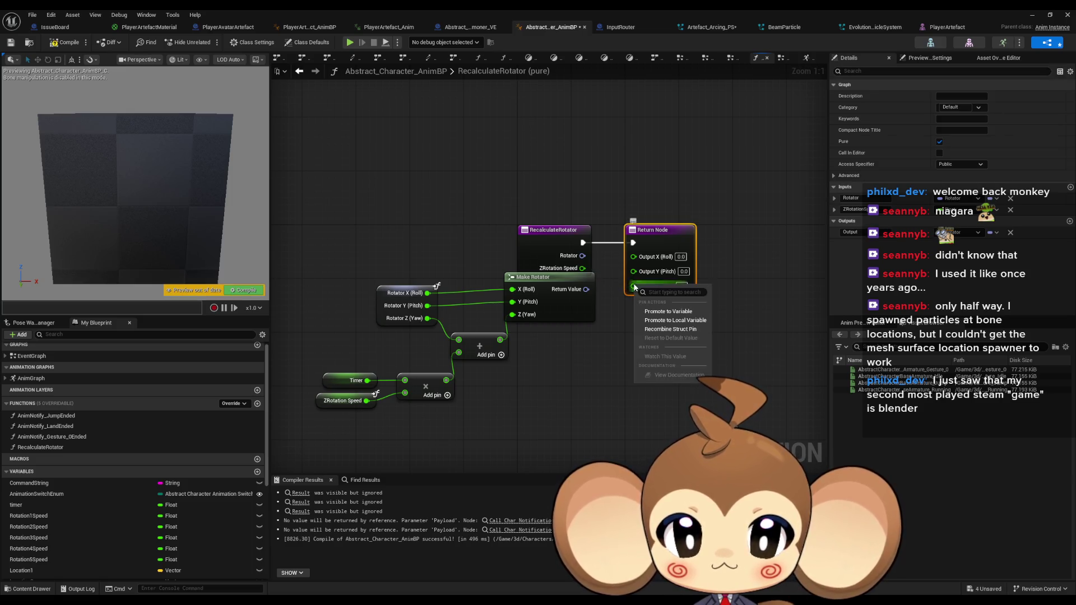
pyautogui.click(658, 330)
pyautogui.moveTo(623, 272); pyautogui.dragTo(633, 261)
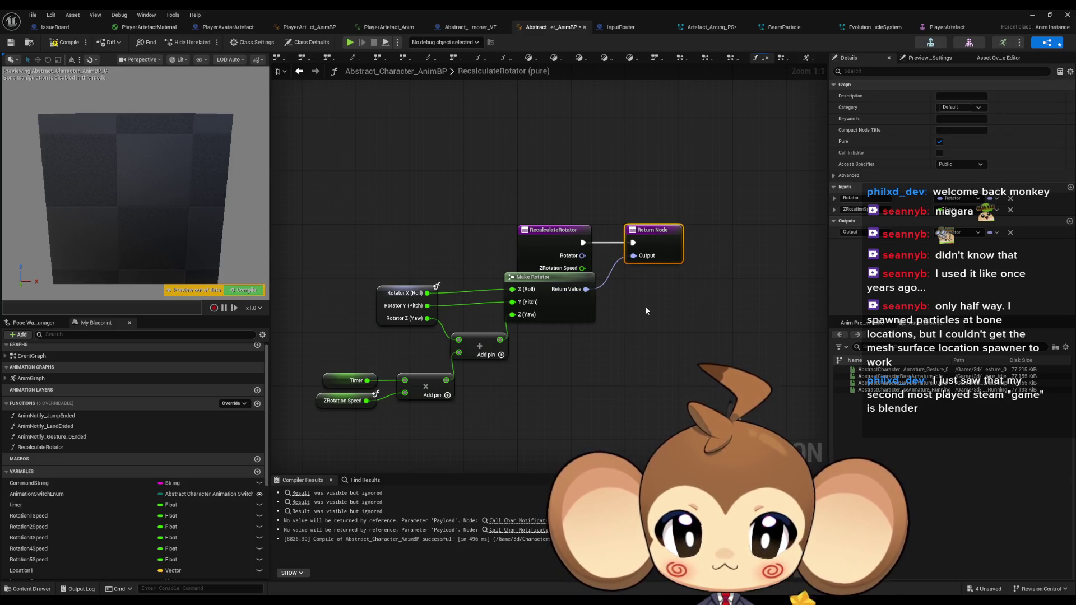
pyautogui.click(645, 306)
pyautogui.hotkey('ctrl', 's')
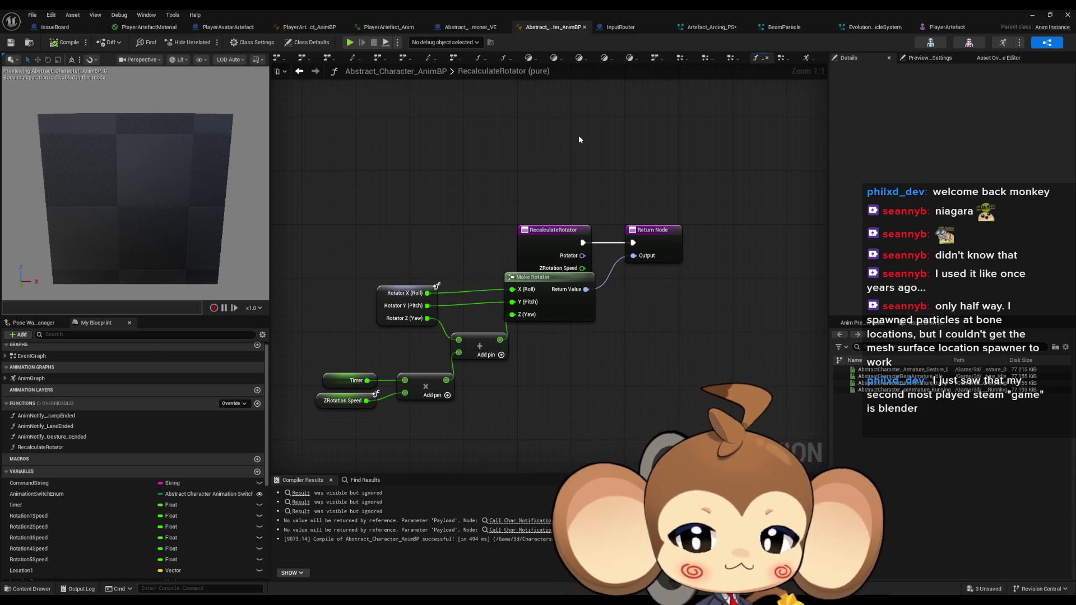
pyautogui.click(712, 27)
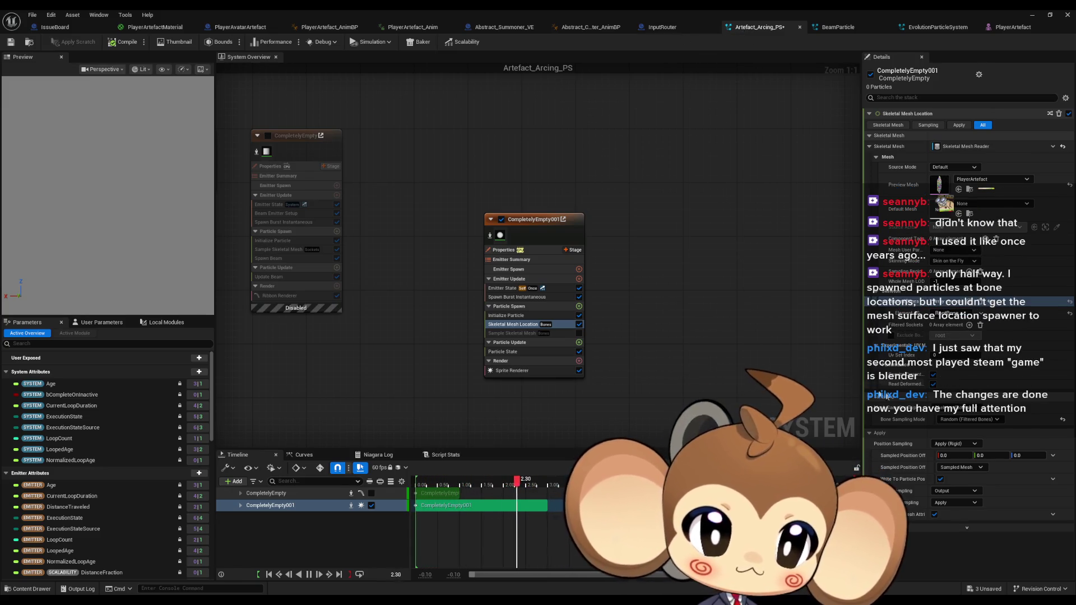
# Set Skeletal Mesh Location to Skeleton (Sockets), Direct (Filtered Sockets) mode, and socket index 1
pyautogui.click(989, 420)
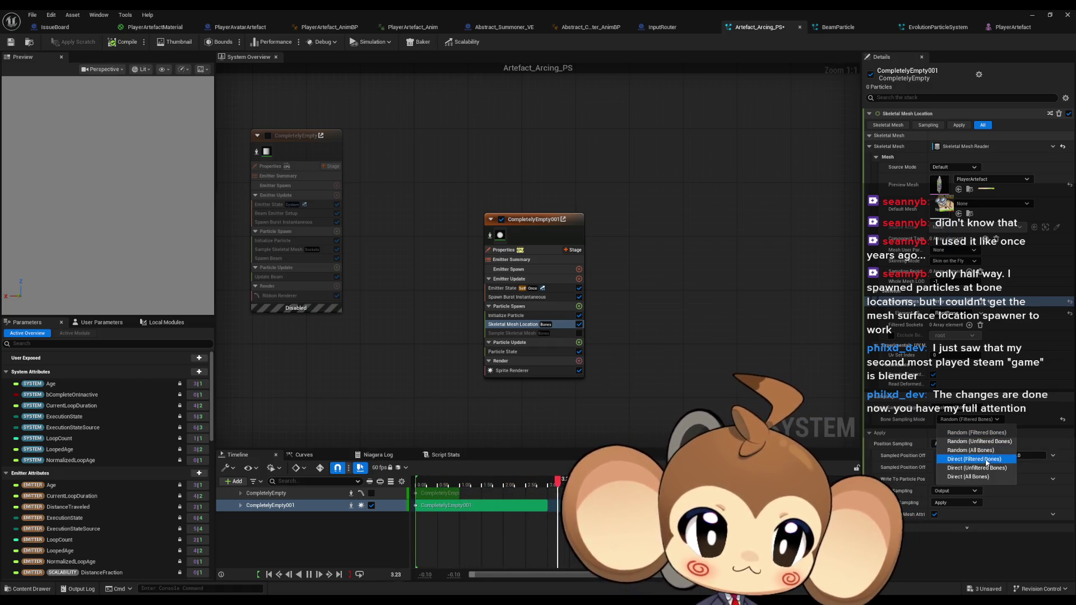
pyautogui.click(985, 468)
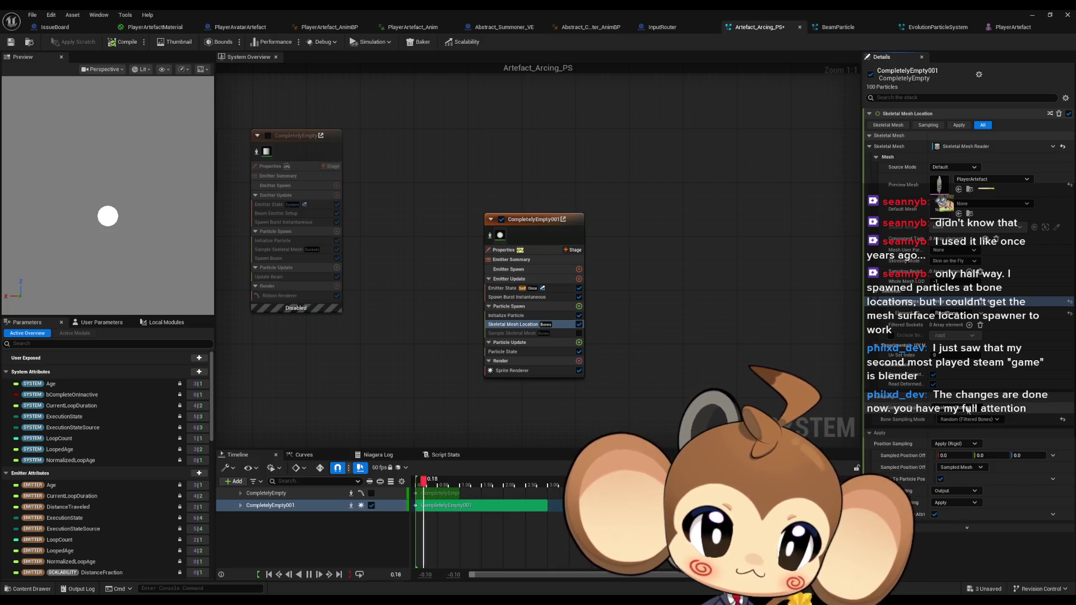
pyautogui.click(985, 435)
pyautogui.click(983, 429)
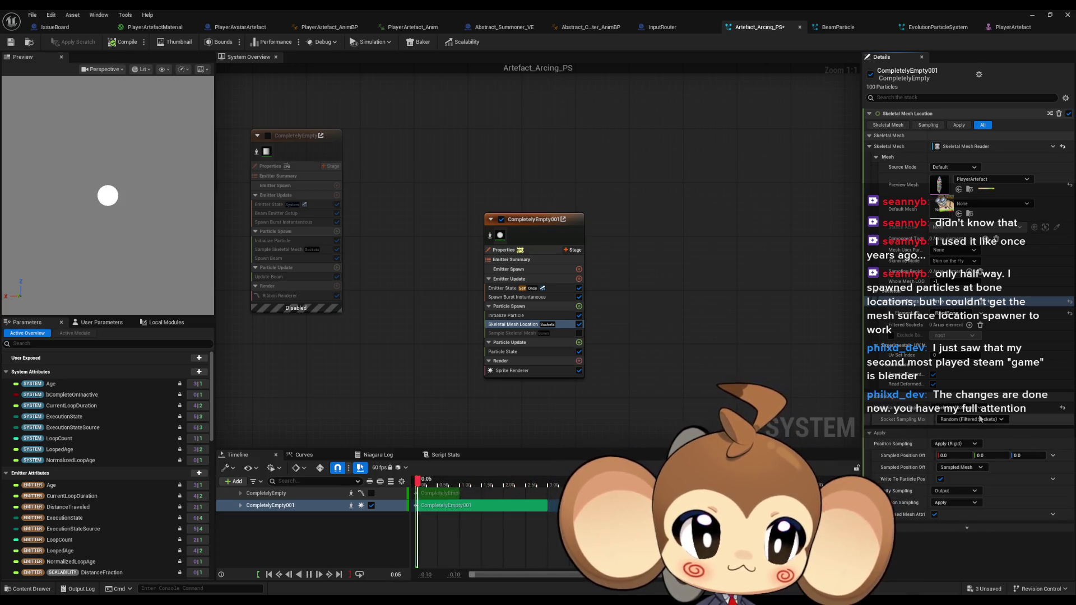
pyautogui.click(982, 306)
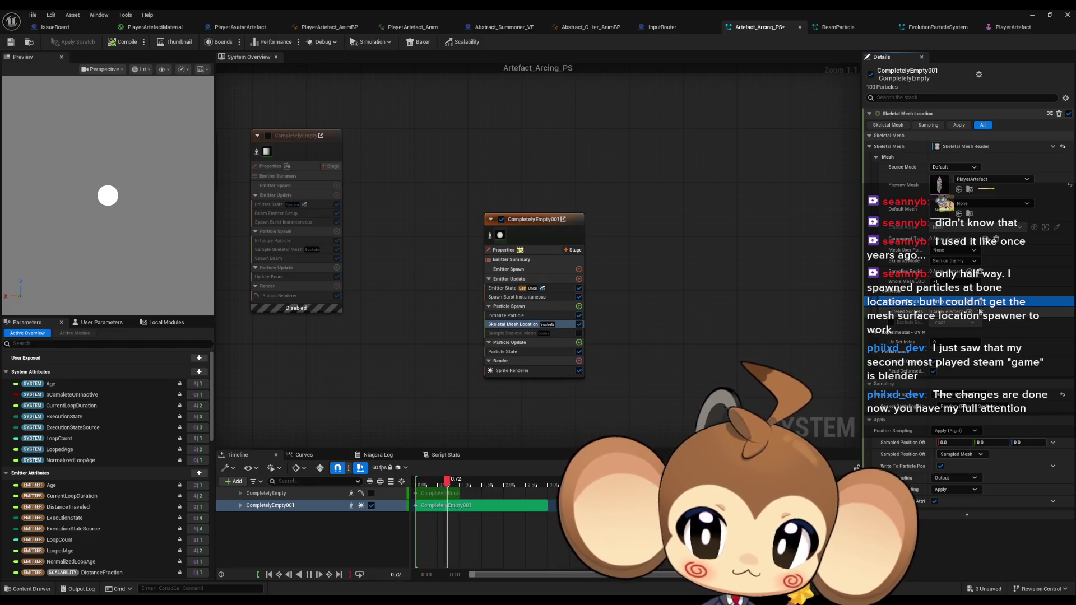
pyautogui.click(995, 412)
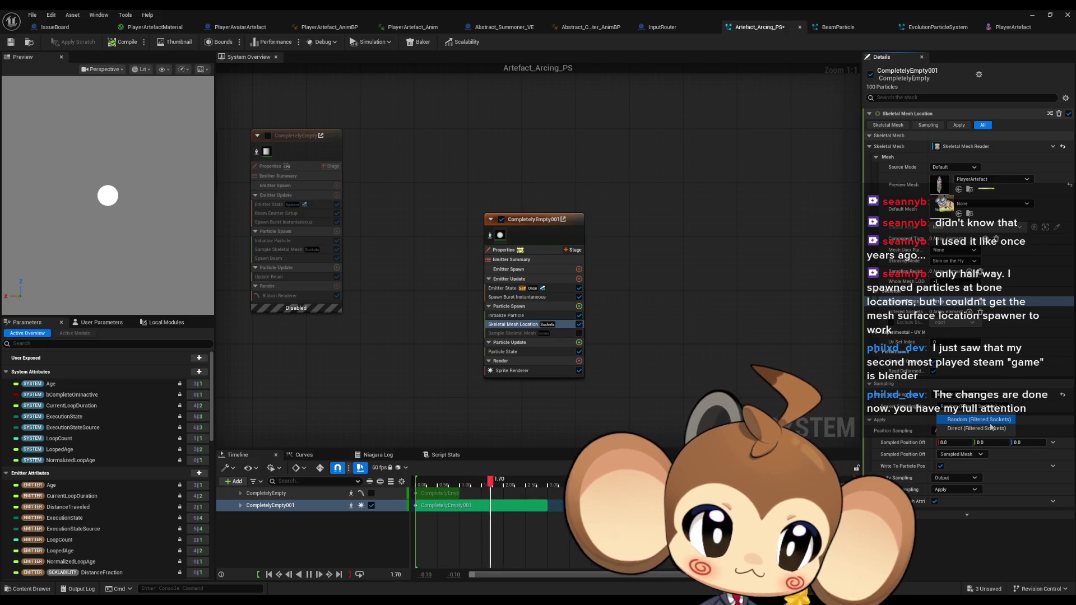
pyautogui.click(989, 429)
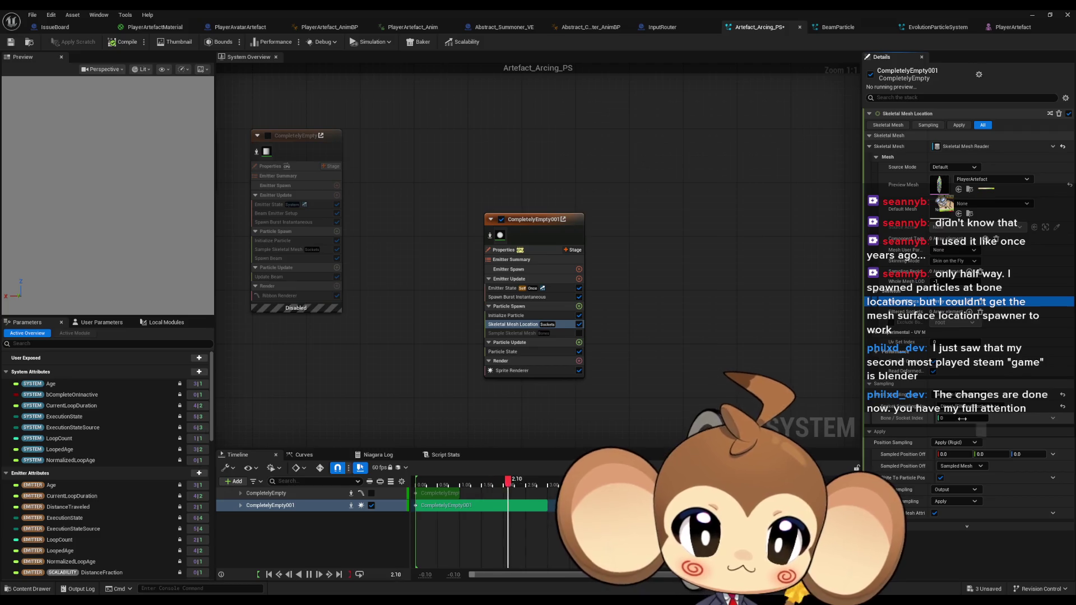
pyautogui.write('1')
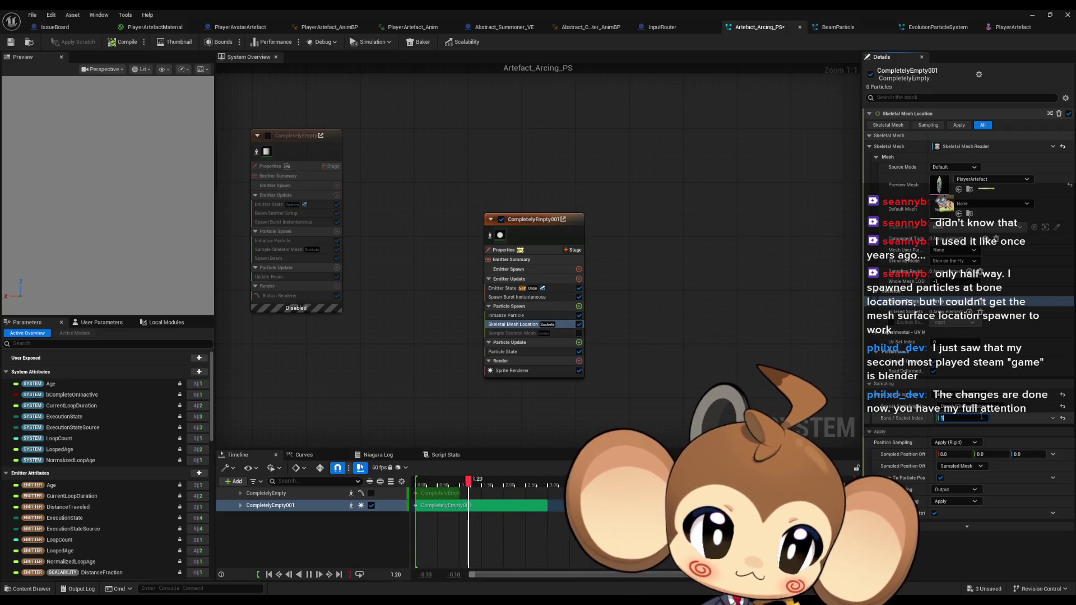
pyautogui.press('Return')
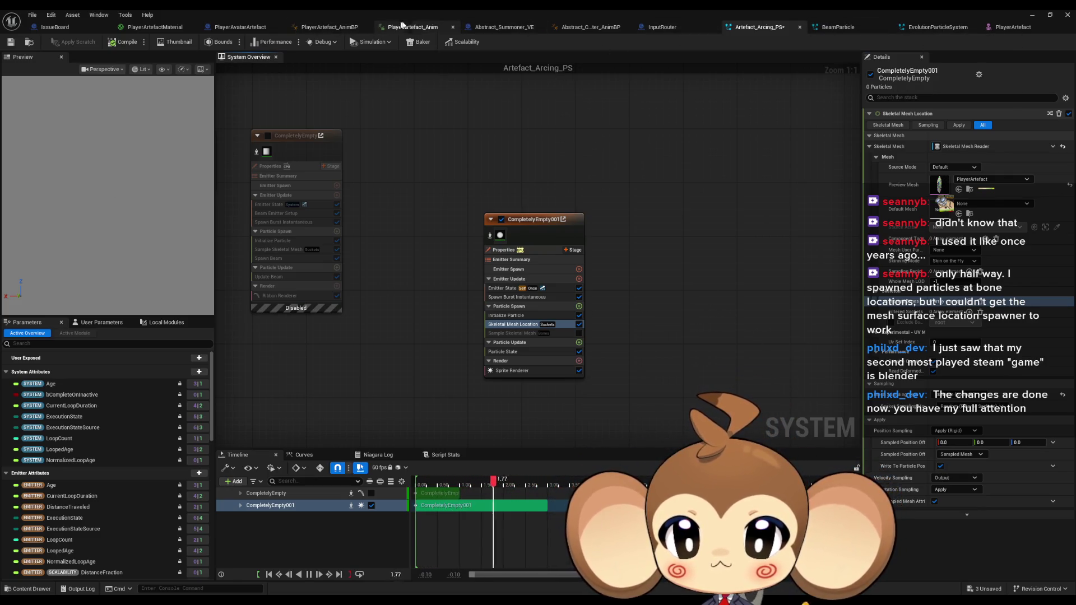
# Select RotationBone1 in the skeleton tree and review its actions without choosing one
pyautogui.click(409, 27)
pyautogui.click(56, 110)
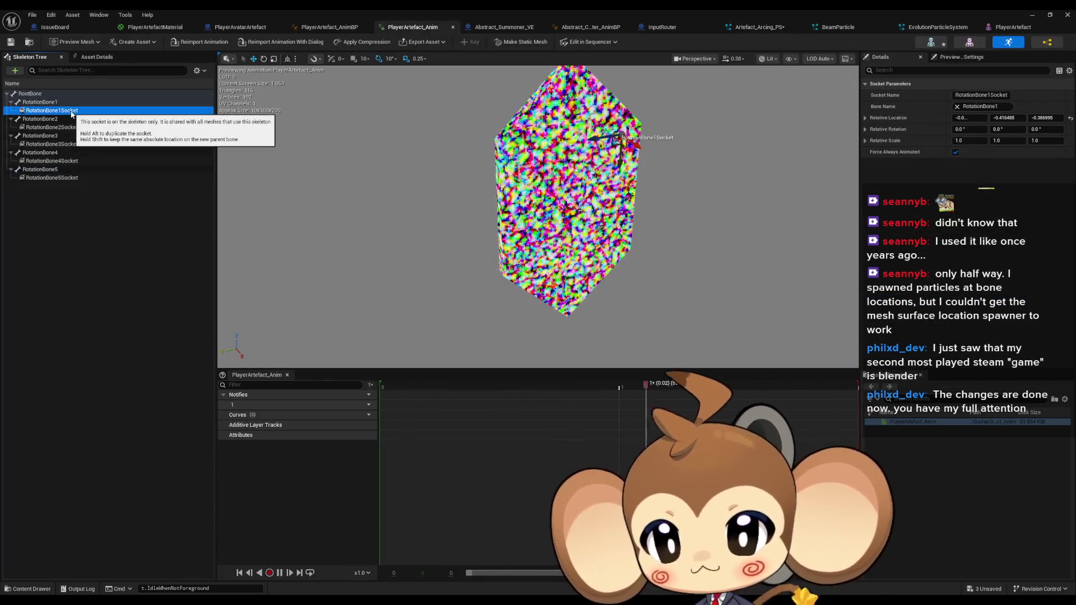
pyautogui.click(56, 103)
pyautogui.rightClick(58, 104)
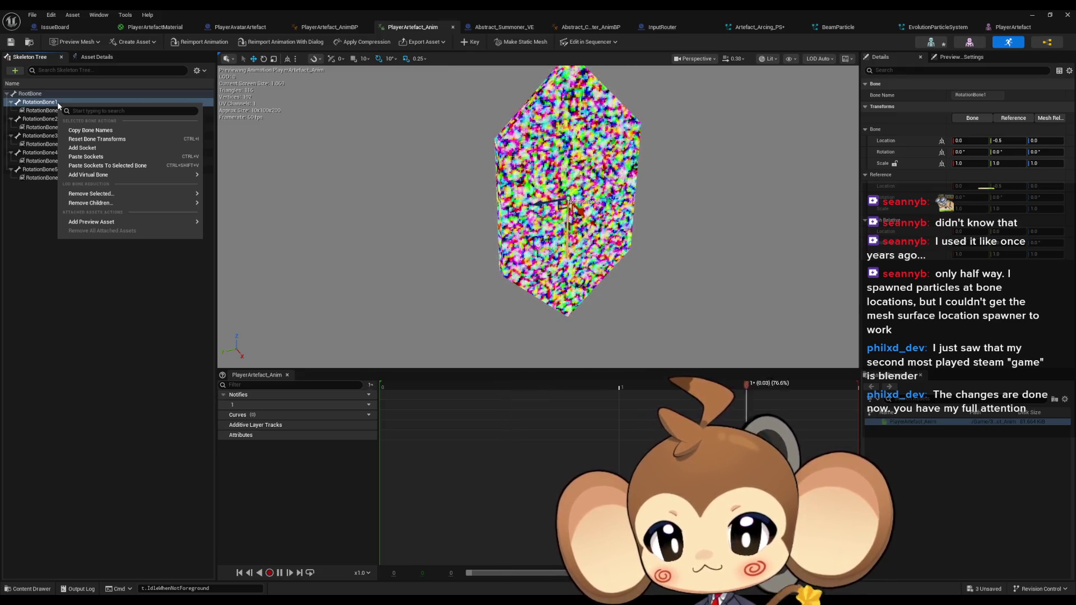
pyautogui.moveTo(97, 175)
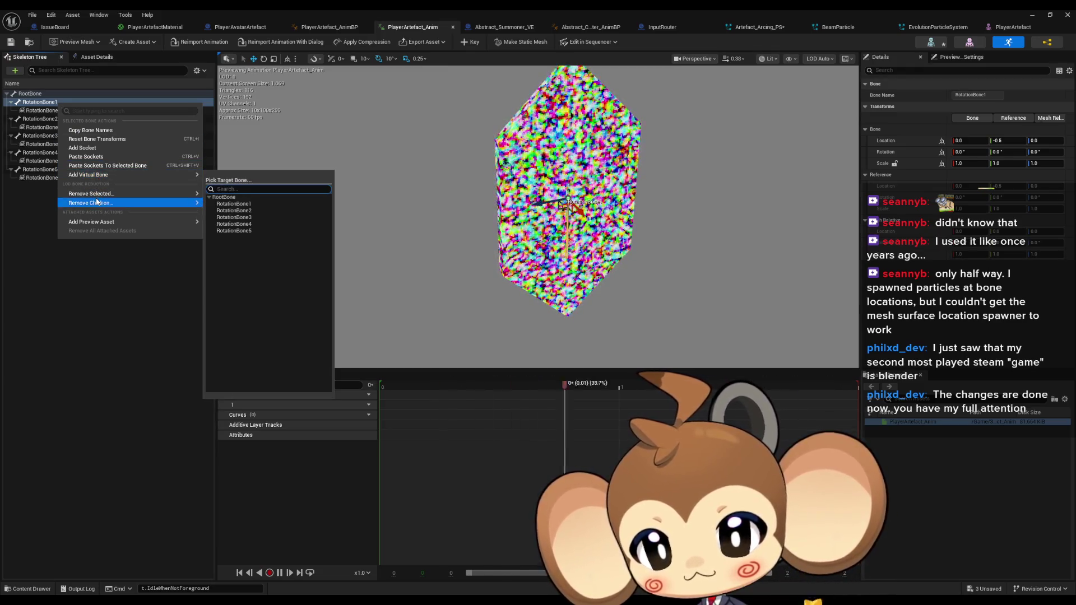
pyautogui.moveTo(107, 197)
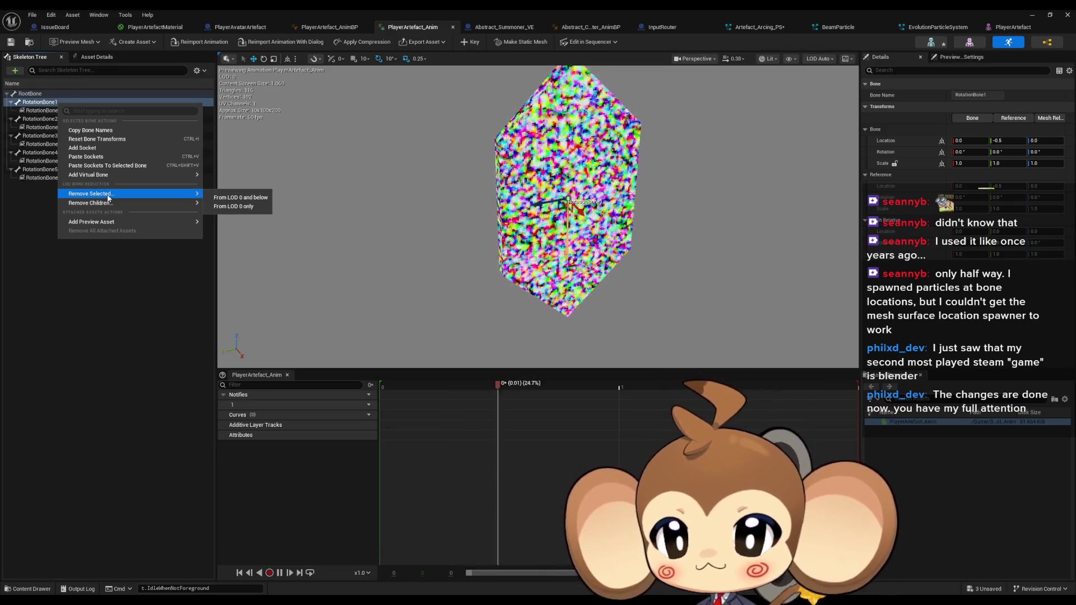
pyautogui.press('Escape')
# Compare RotationBone1 with RotationBone1Socket, then check the AnimBP event graph
pyautogui.click(47, 111)
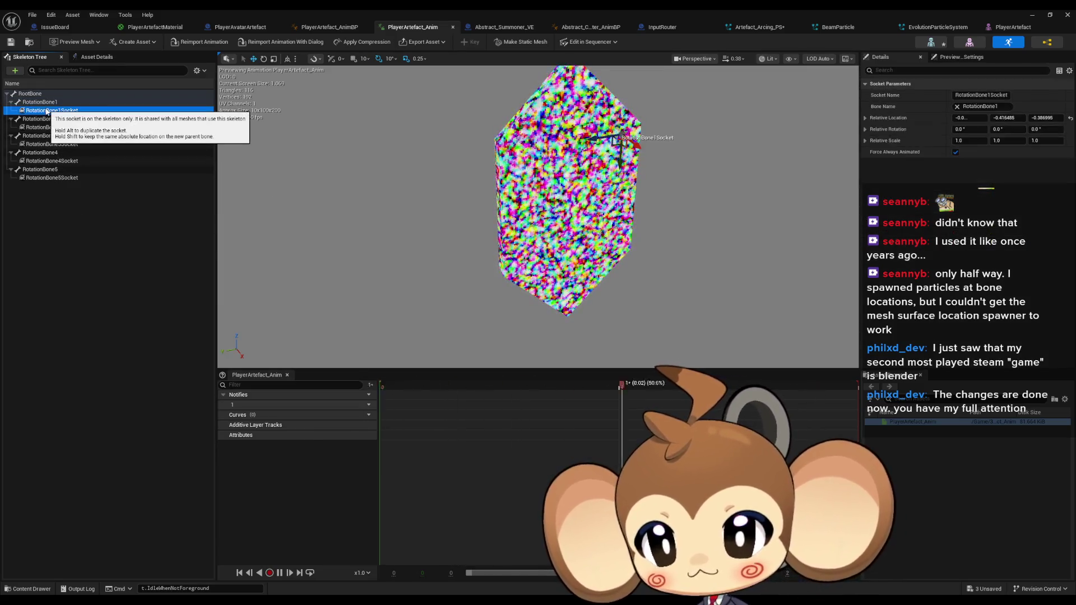
pyautogui.click(39, 102)
pyautogui.click(42, 111)
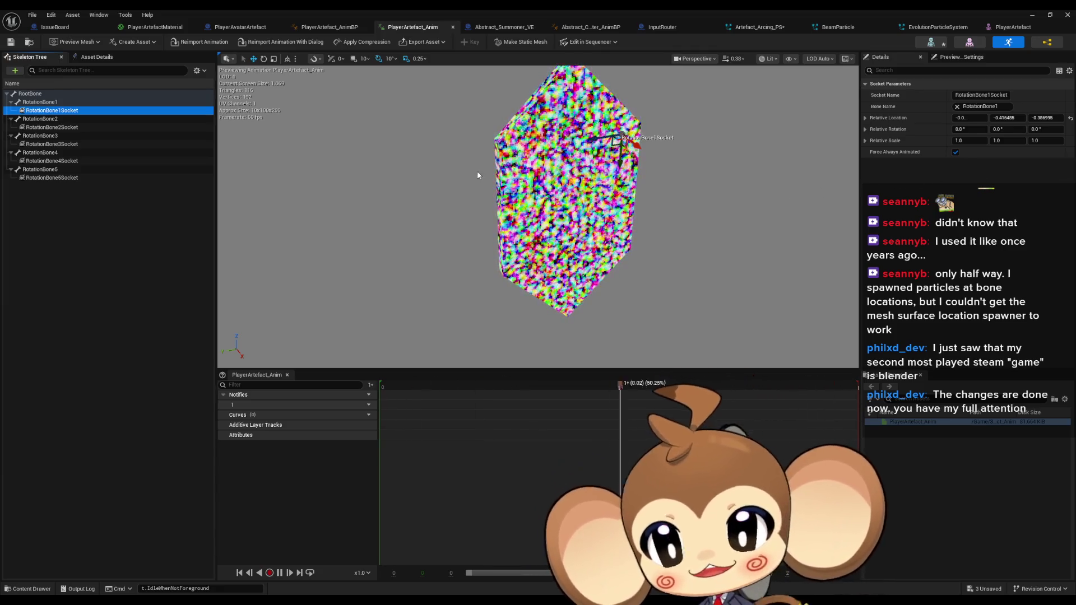
pyautogui.click(448, 167)
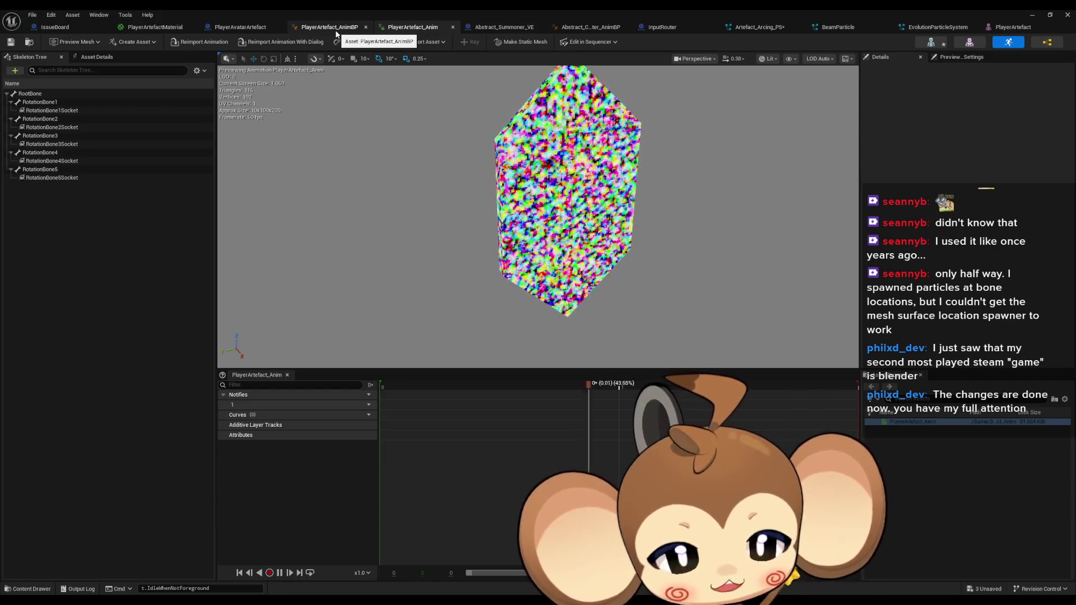
pyautogui.click(335, 29)
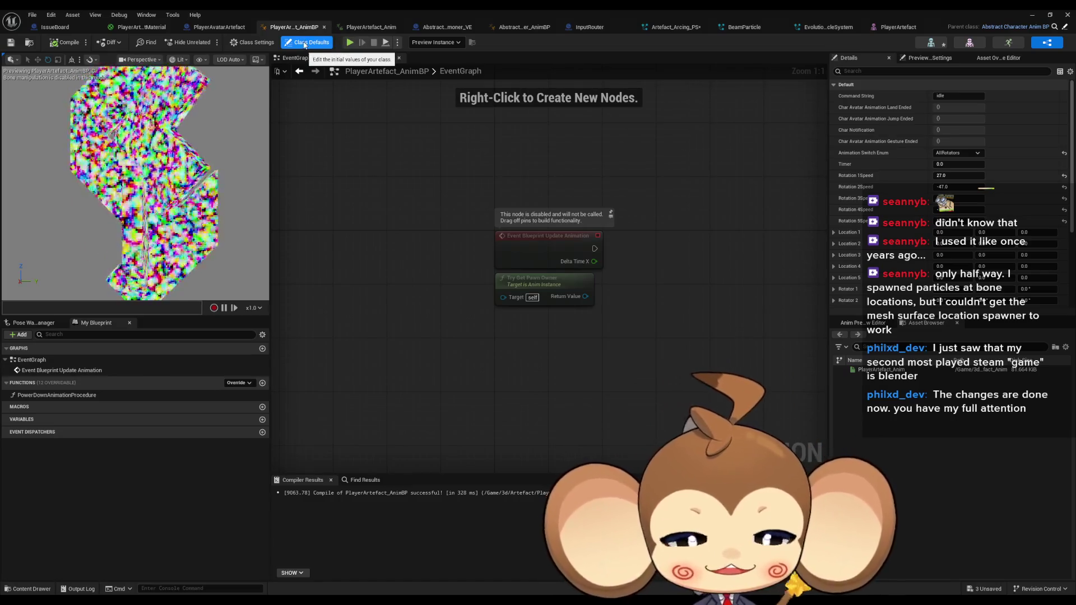
pyautogui.click(369, 28)
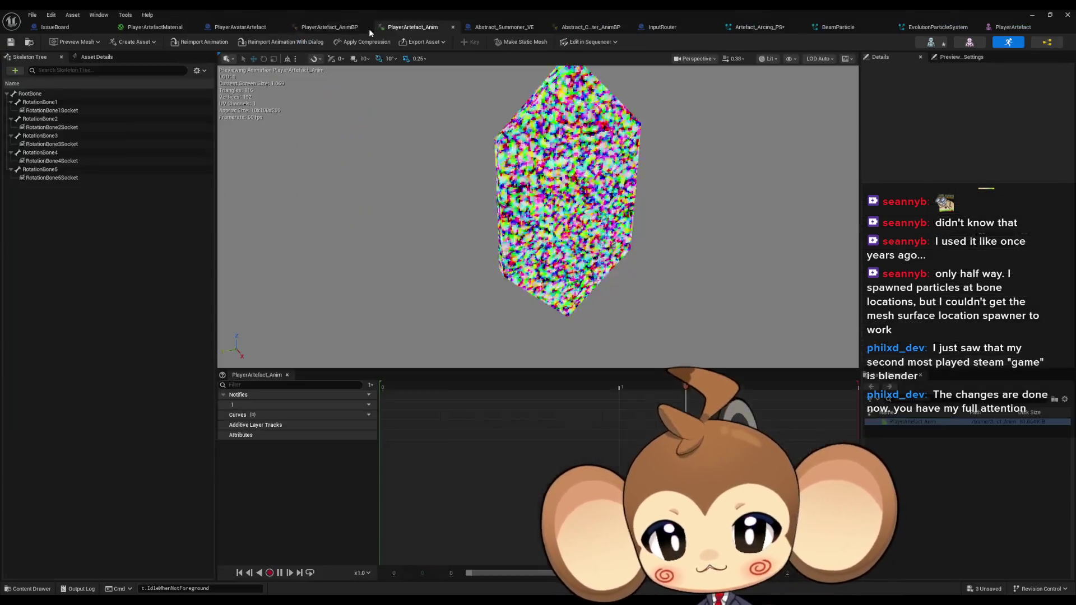
pyautogui.click(493, 28)
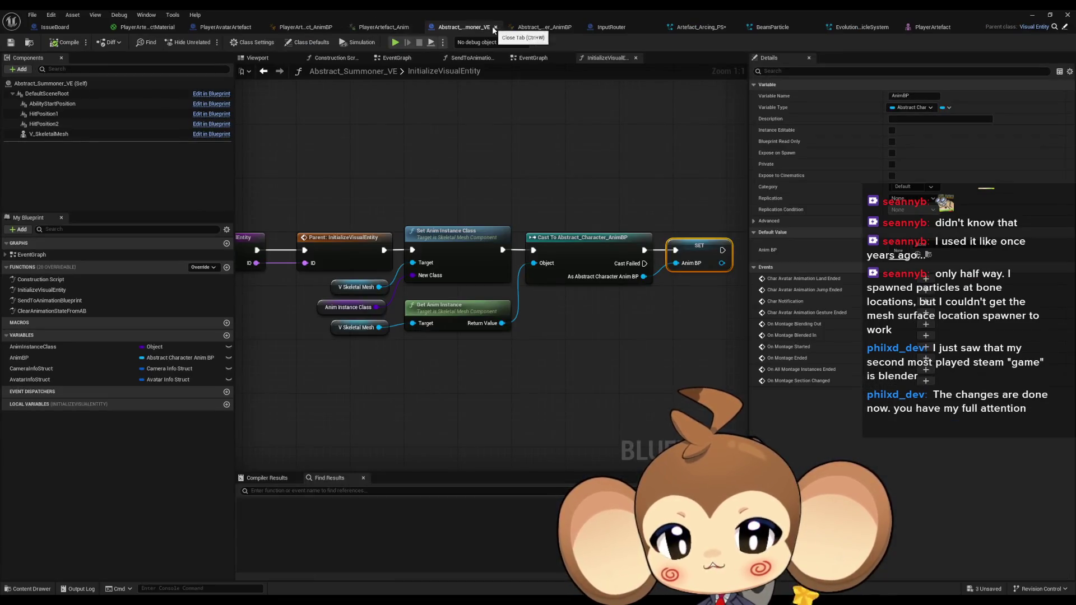
pyautogui.click(698, 28)
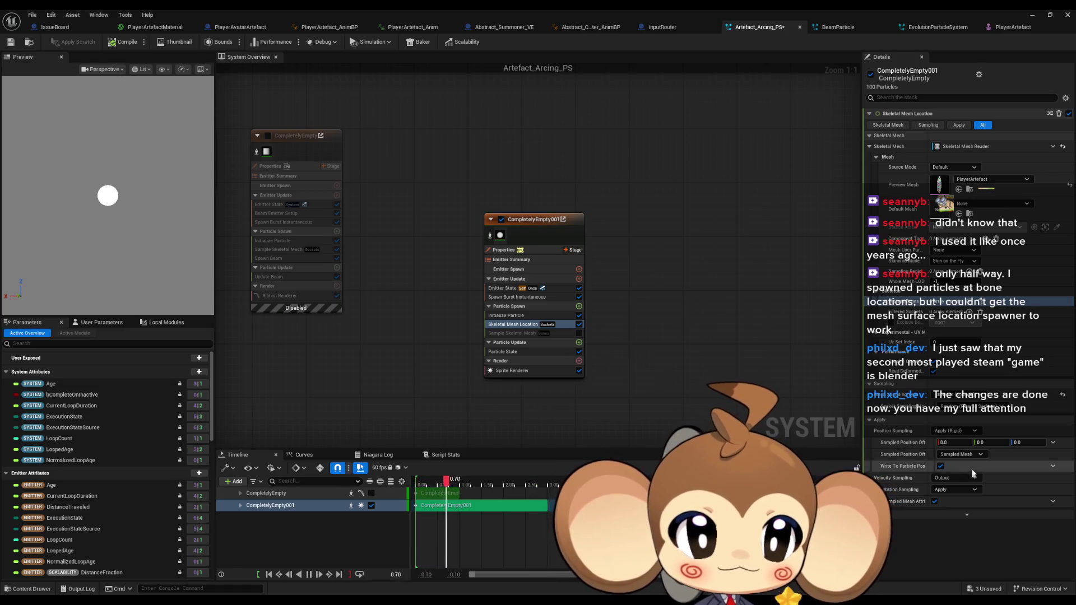
pyautogui.click(960, 395)
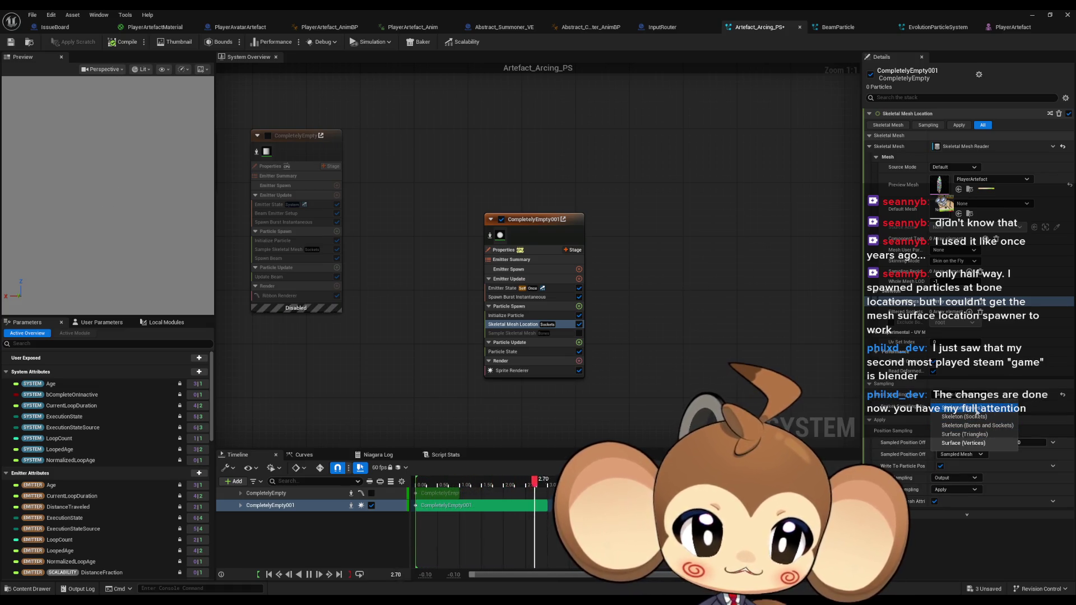
pyautogui.click(978, 411)
pyautogui.click(992, 179)
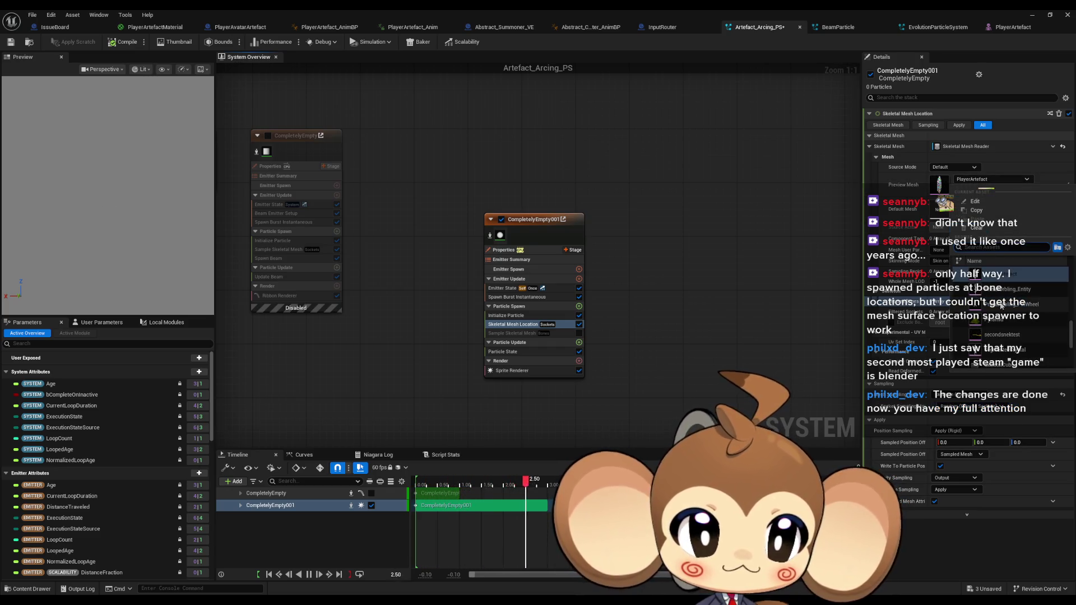
pyautogui.scroll(2, 1003, 287)
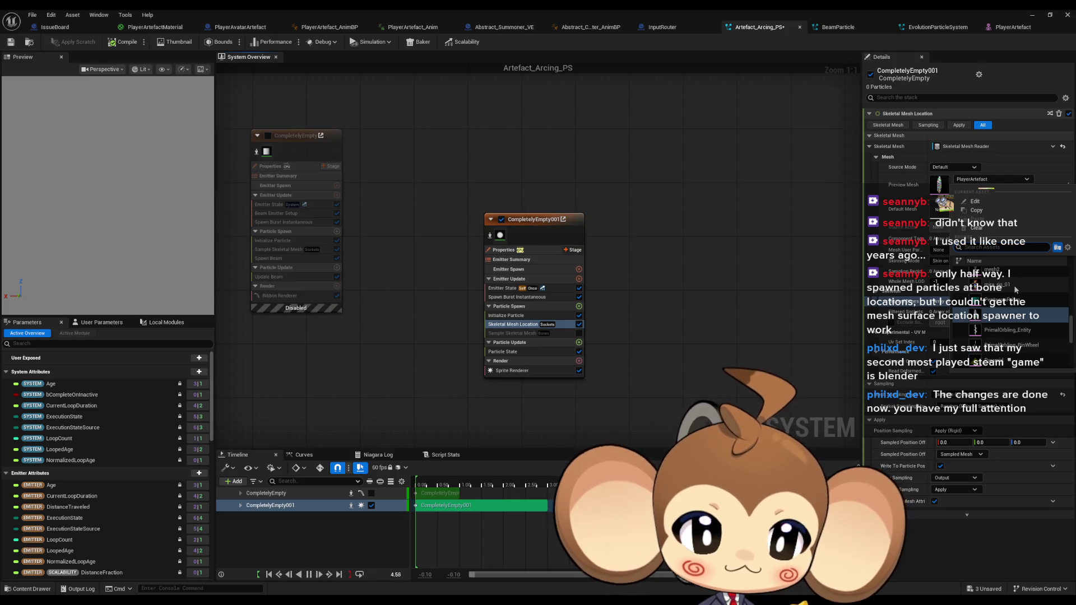
pyautogui.scroll(4, 1016, 286)
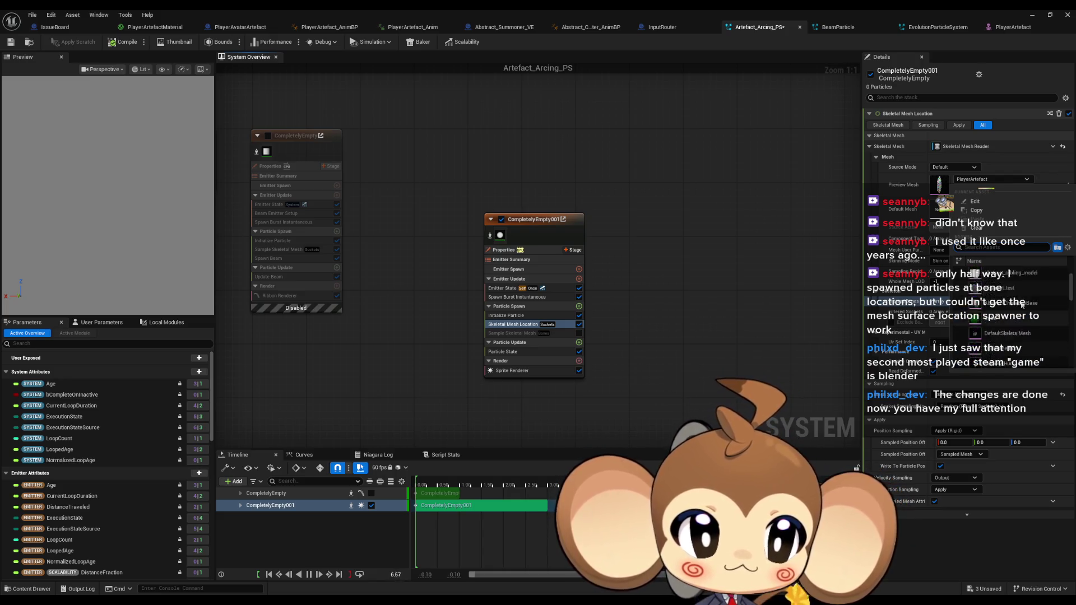
pyautogui.click(1009, 275)
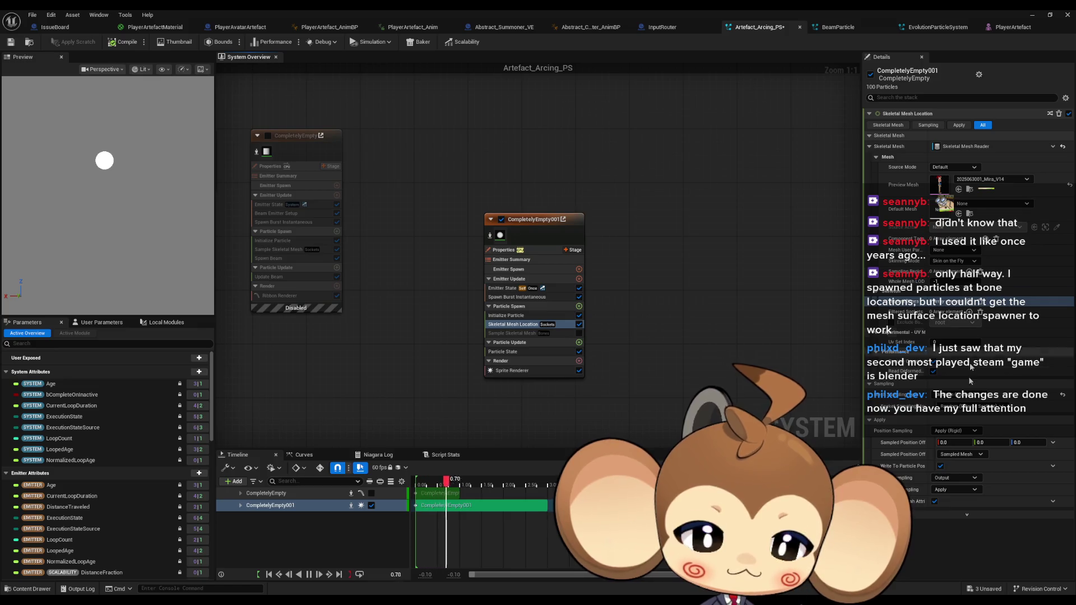
# Switch sampling from sockets to bones and enable the Sample Skeletal Mesh module
pyautogui.click(977, 395)
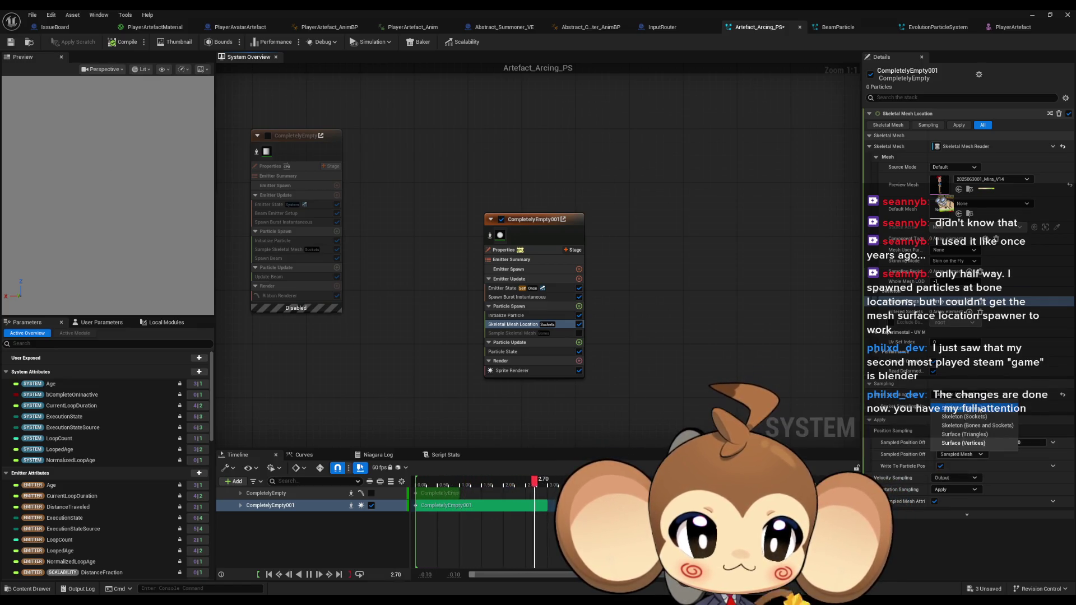
pyautogui.click(964, 408)
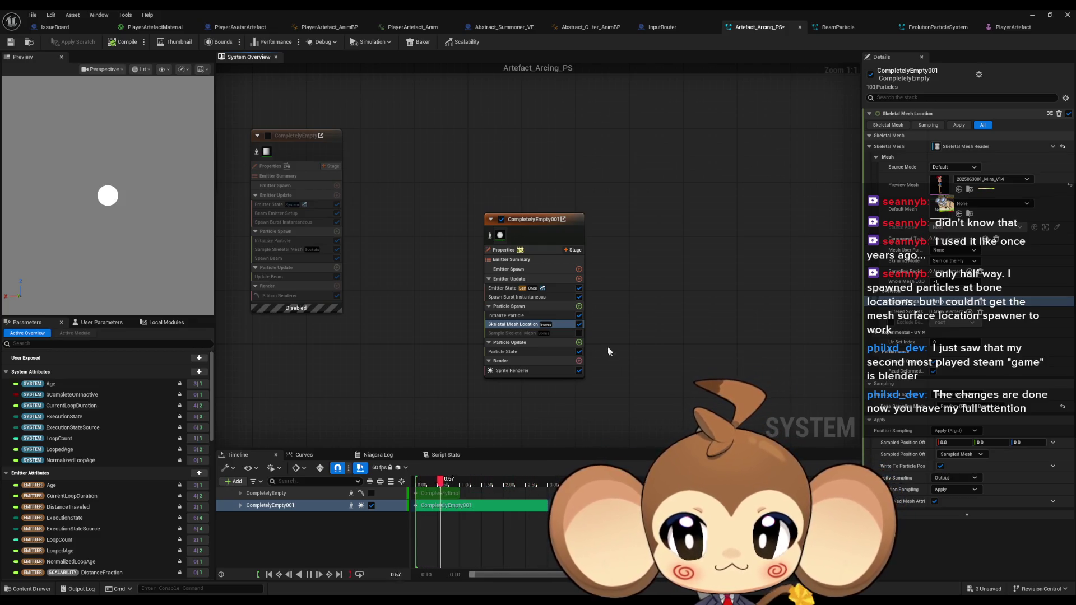
pyautogui.click(579, 334)
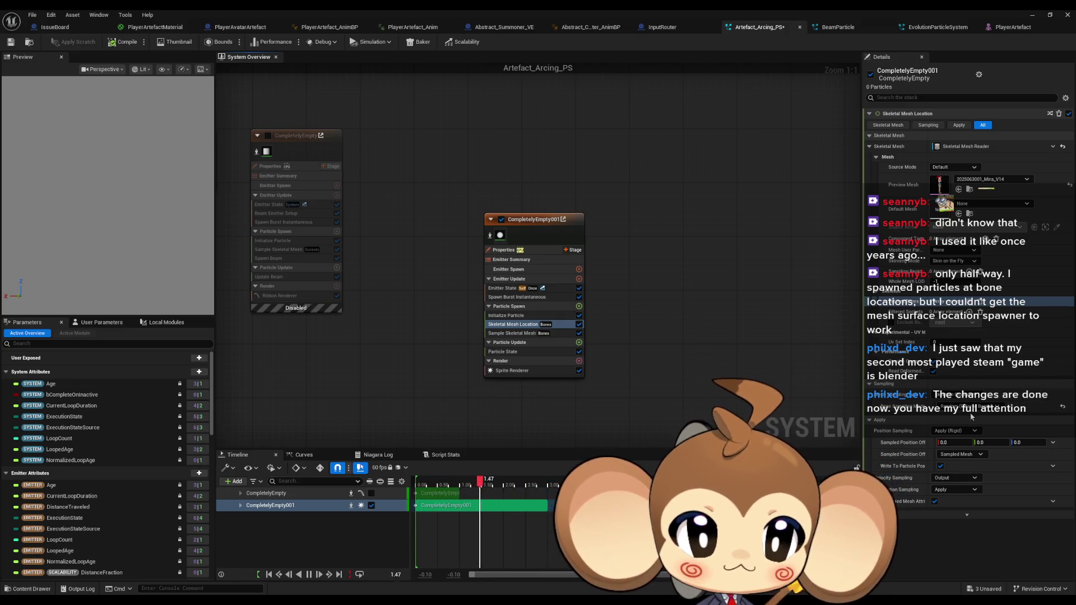
pyautogui.click(964, 407)
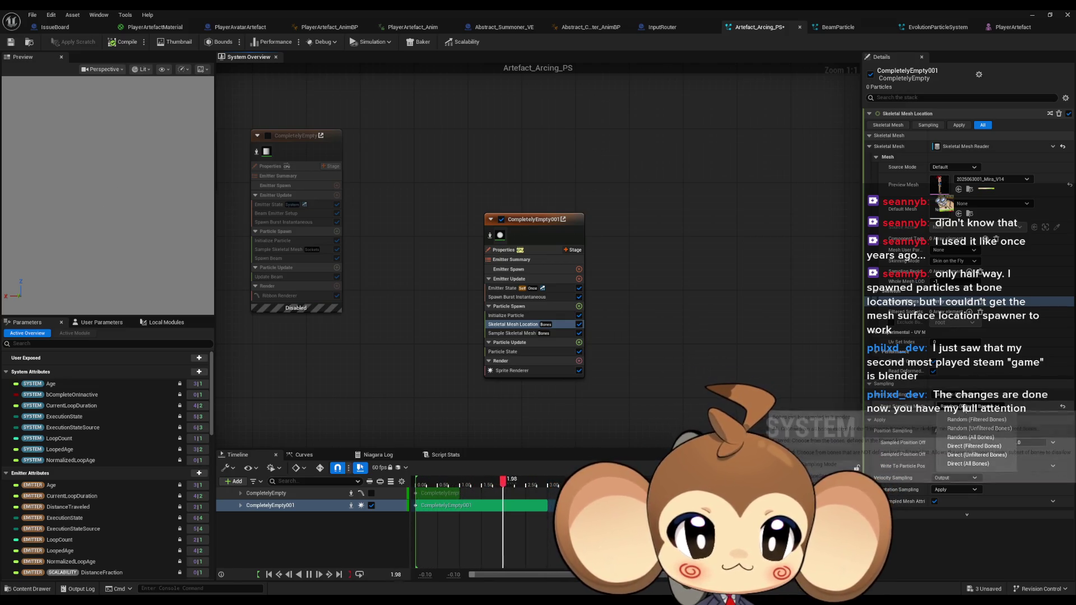
pyautogui.click(975, 437)
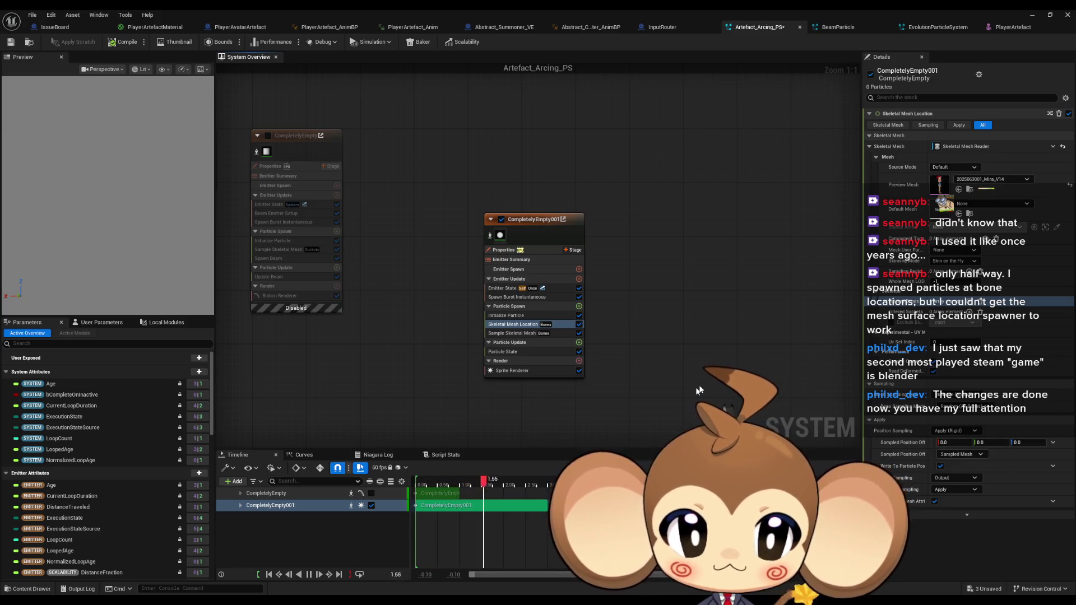
# Set the preview mesh back to PlayerArtefact
pyautogui.click(986, 181)
pyautogui.scroll(-5, 1026, 328)
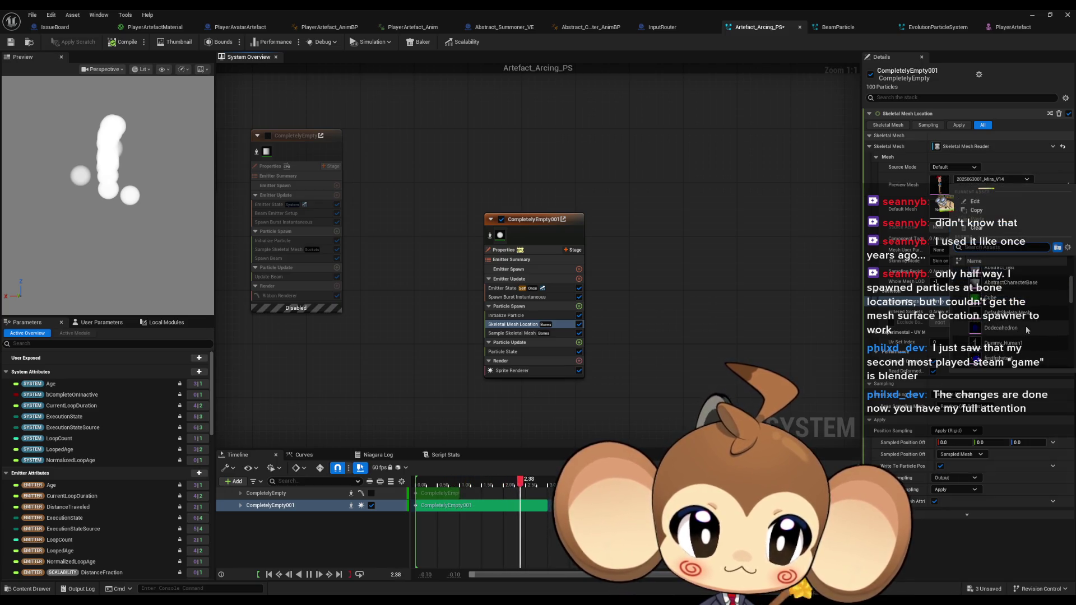
pyautogui.scroll(-5, 1022, 326)
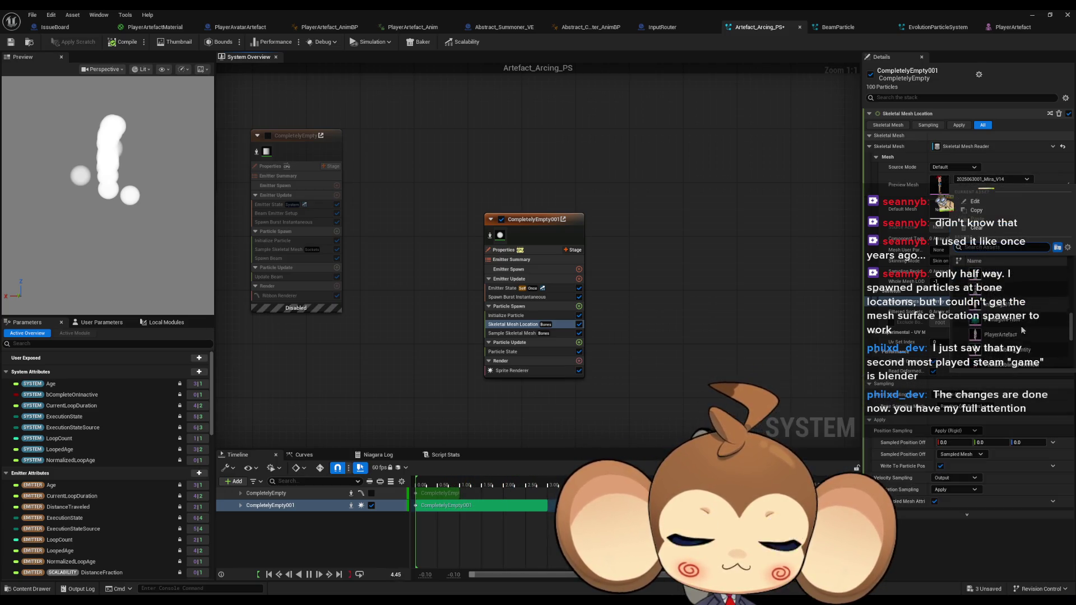
pyautogui.write('arte')
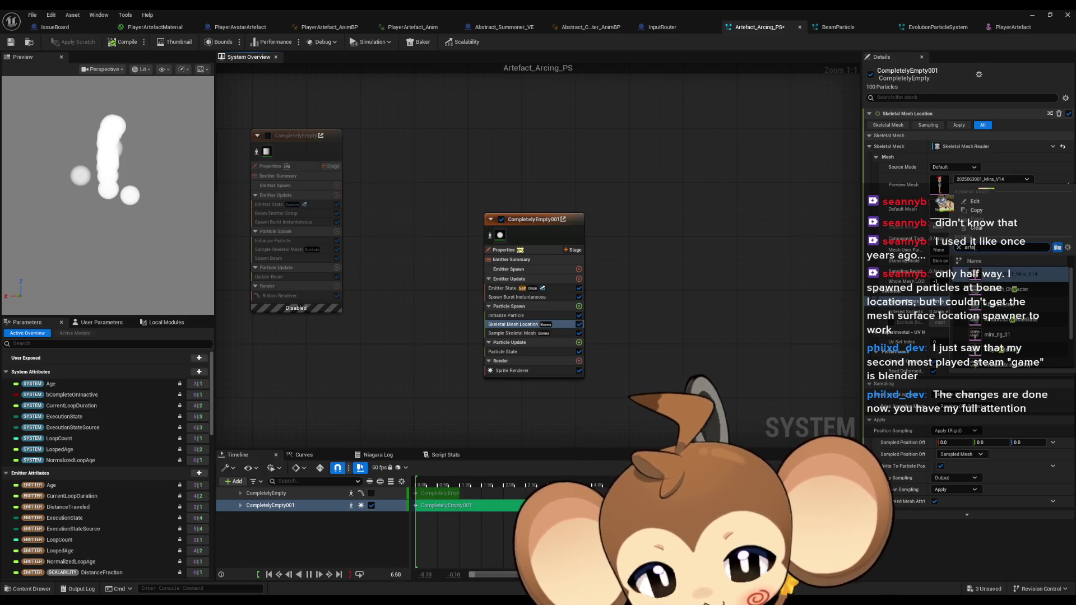
pyautogui.click(1004, 284)
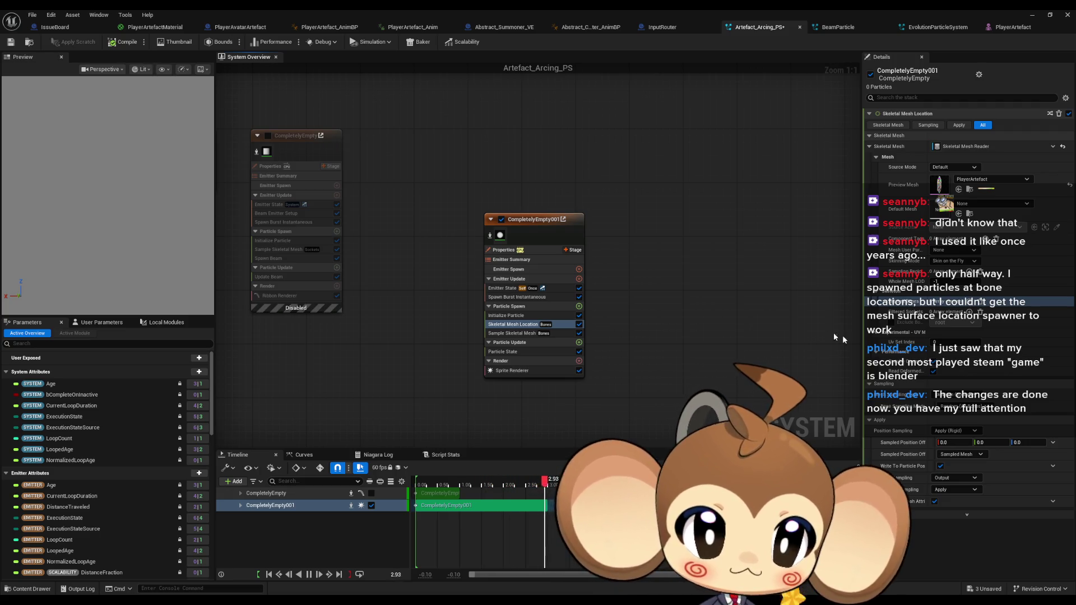
pyautogui.click(955, 394)
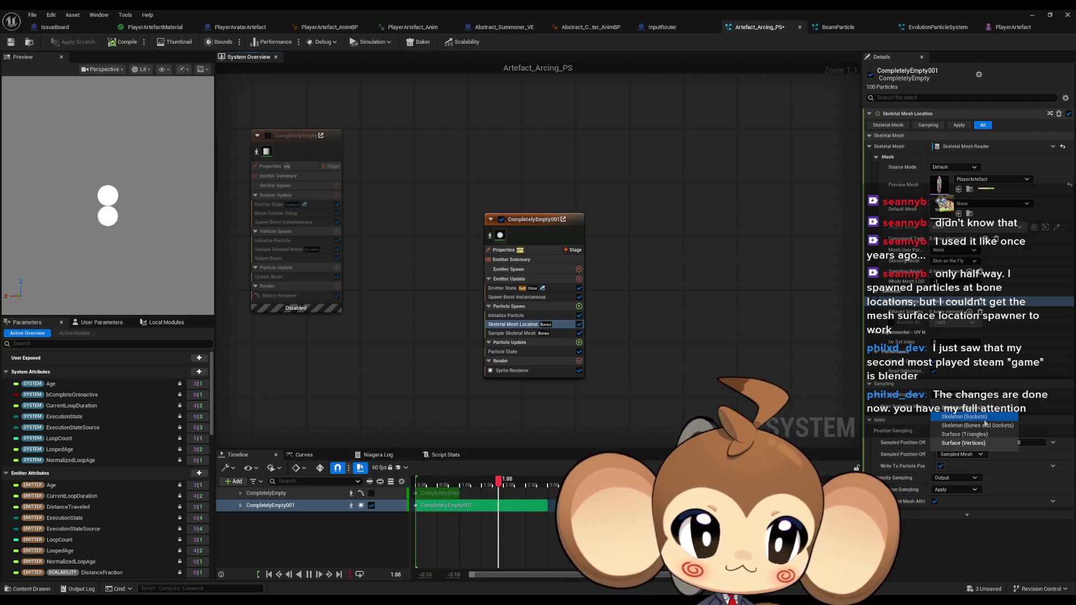
# Switch sampling to Skeleton (Sockets), choose a socket mode, and review Position Sampling and coordinate space
pyautogui.click(980, 417)
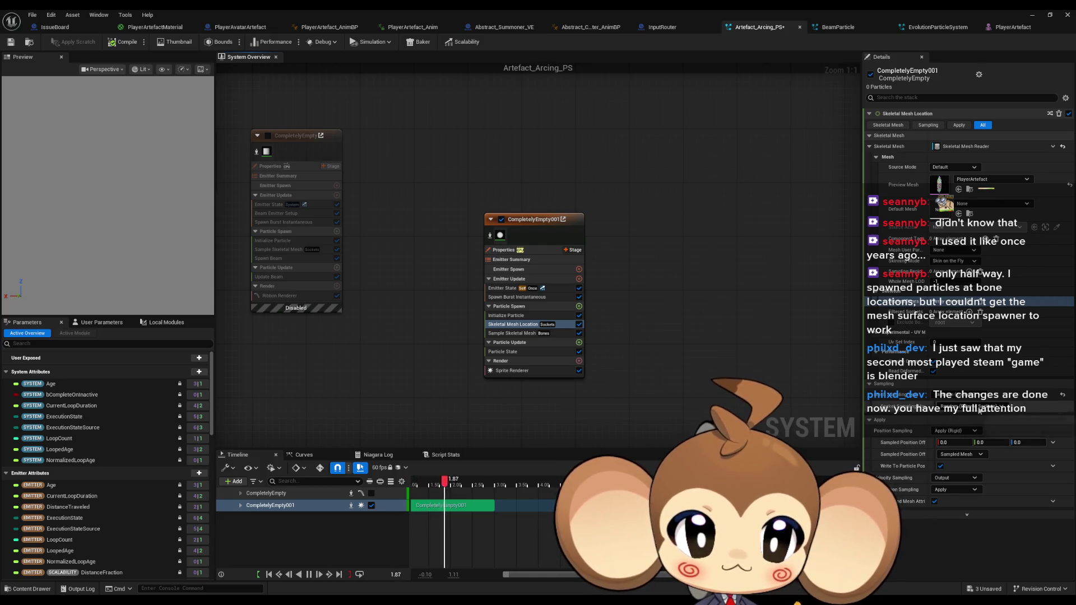
pyautogui.click(986, 408)
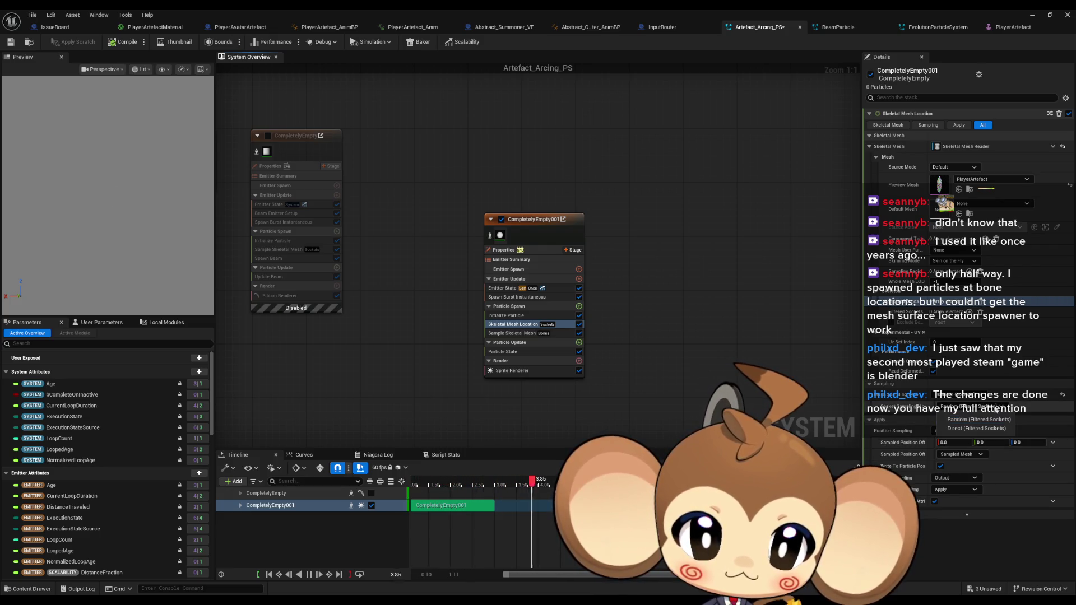
pyautogui.click(930, 421)
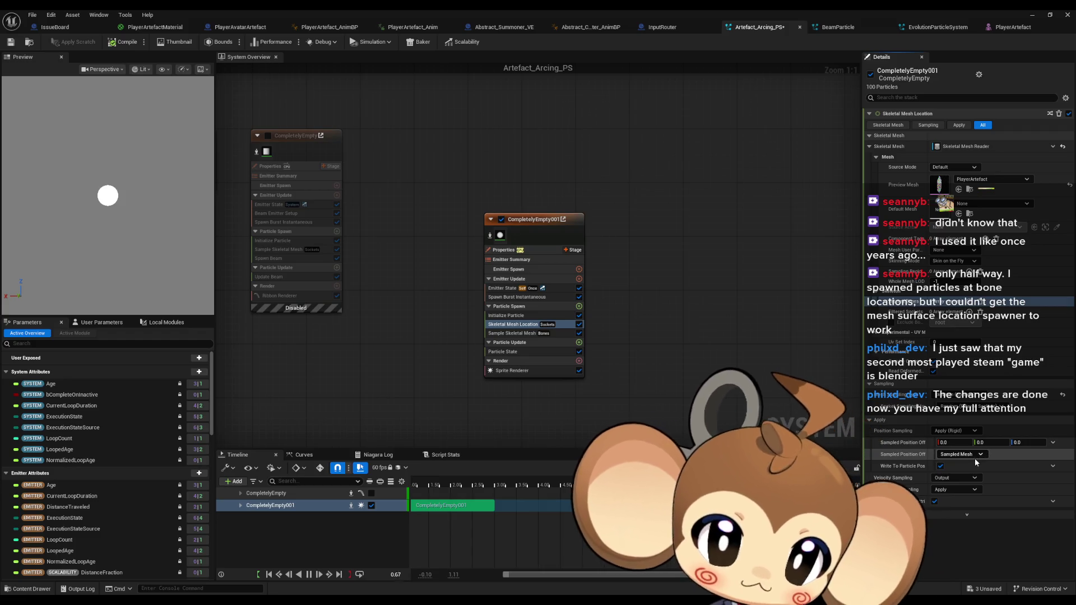
pyautogui.click(972, 431)
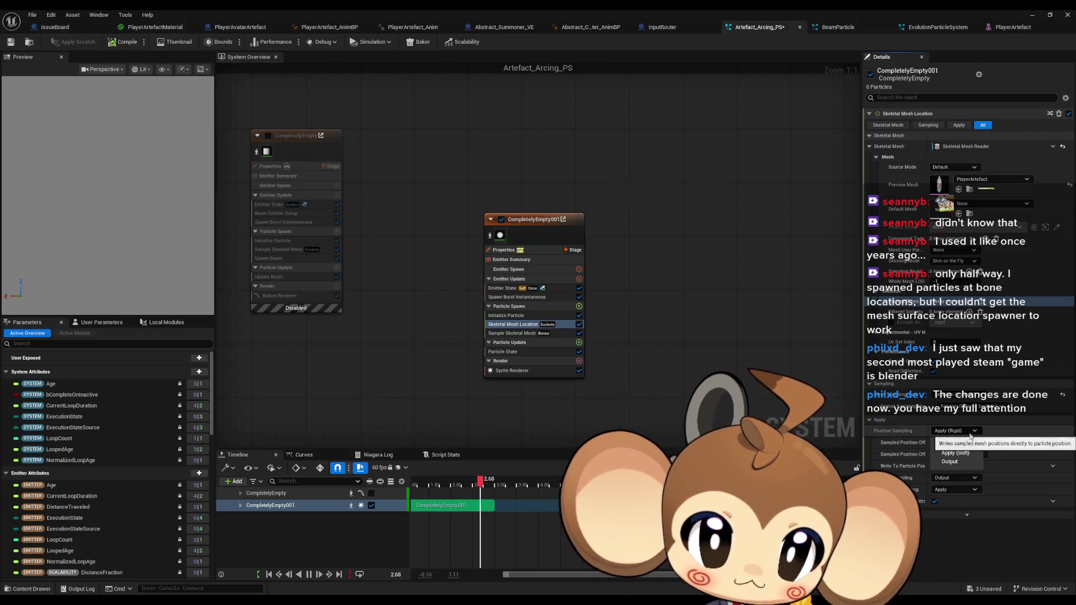
pyautogui.click(968, 455)
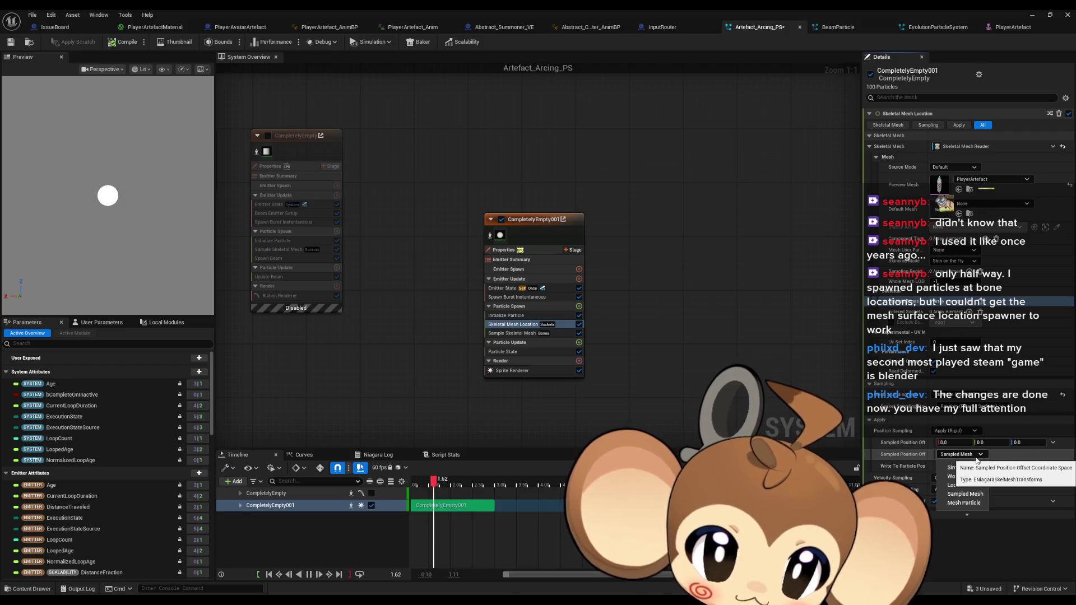
pyautogui.click(968, 455)
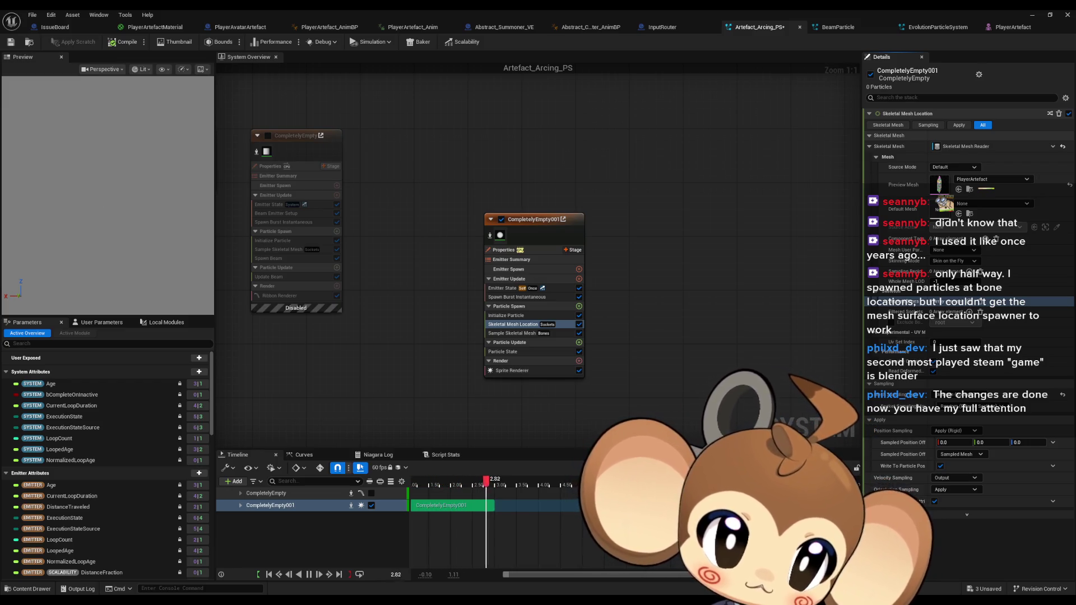
# Add a RootBoneSocket under RootBone, move it to the mesh's lower tip, and save
pyautogui.click(413, 27)
pyautogui.rightClick(38, 95)
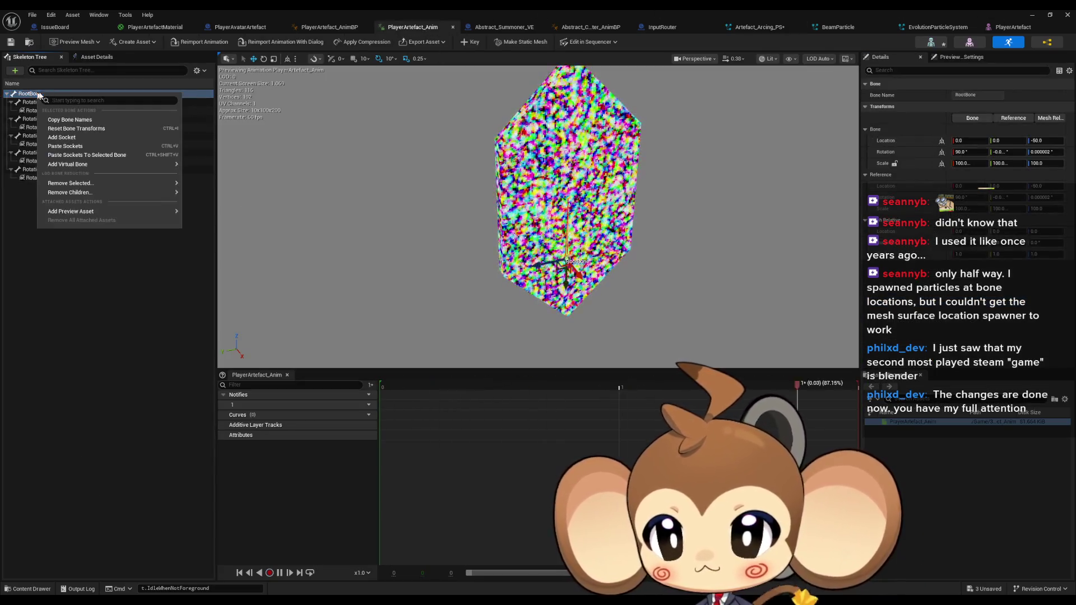
pyautogui.click(89, 139)
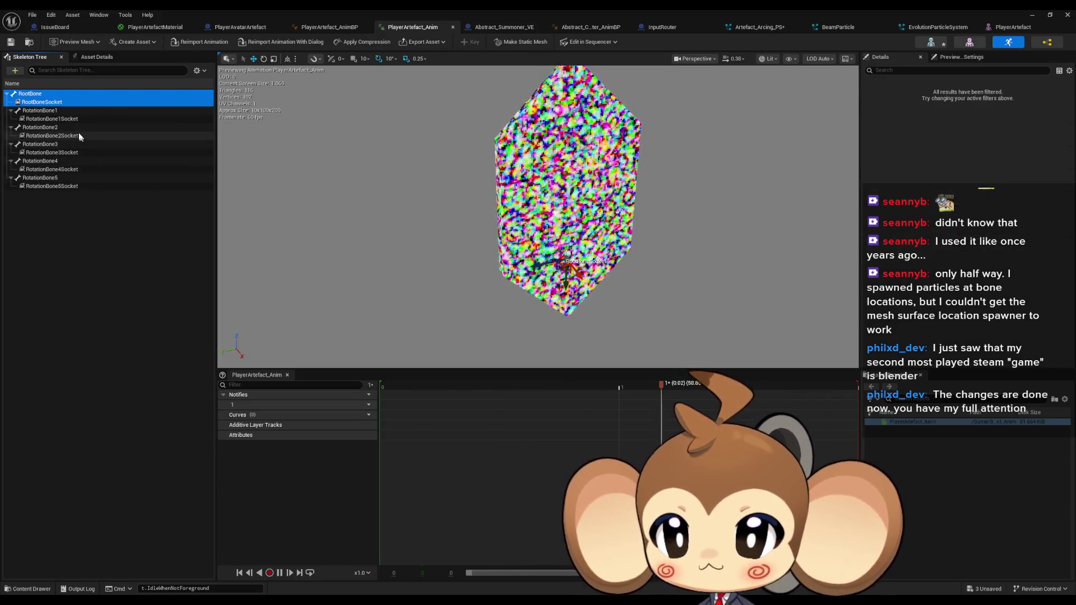
pyautogui.click(39, 111)
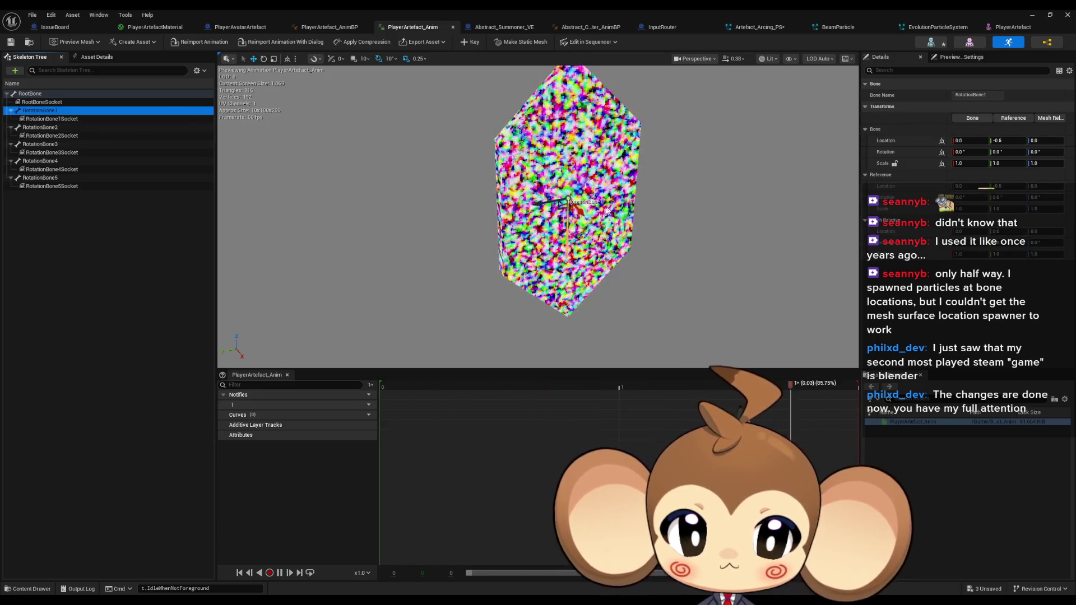
pyautogui.click(47, 103)
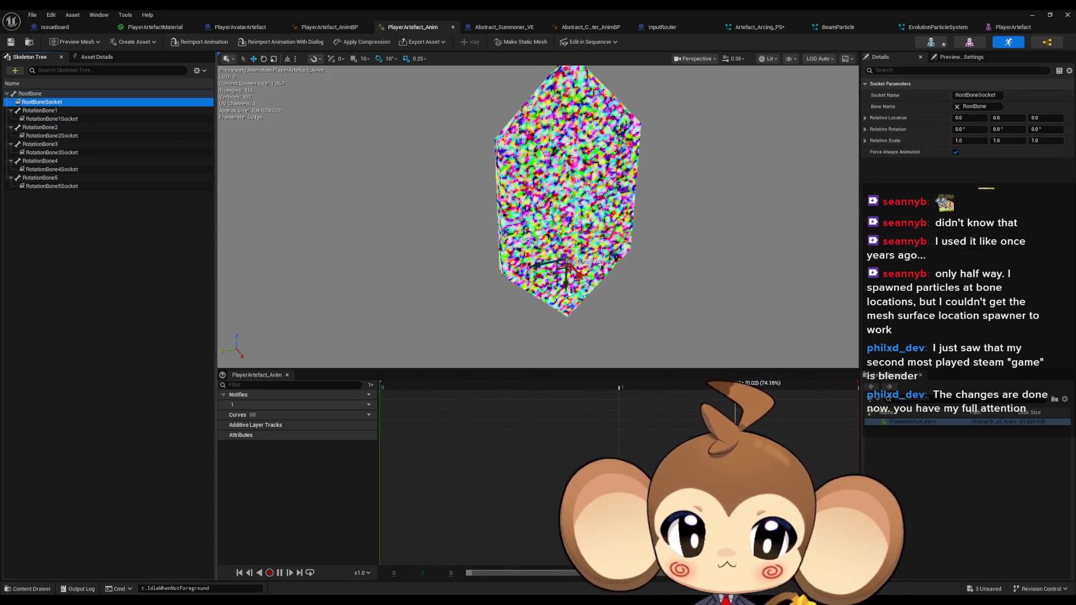
pyautogui.moveTo(567, 271); pyautogui.dragTo(566, 308)
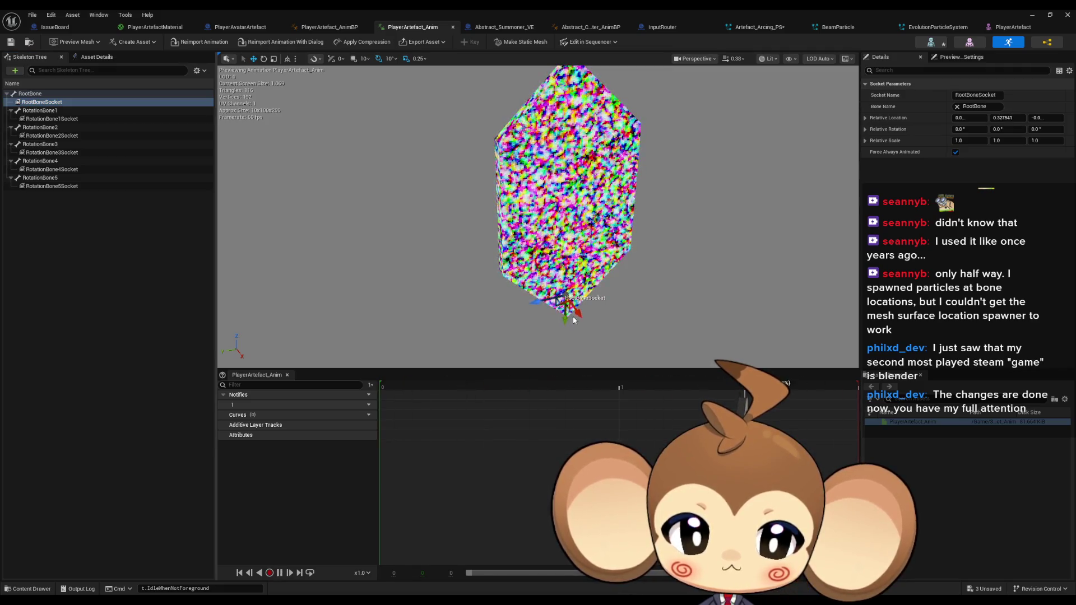
pyautogui.click(10, 42)
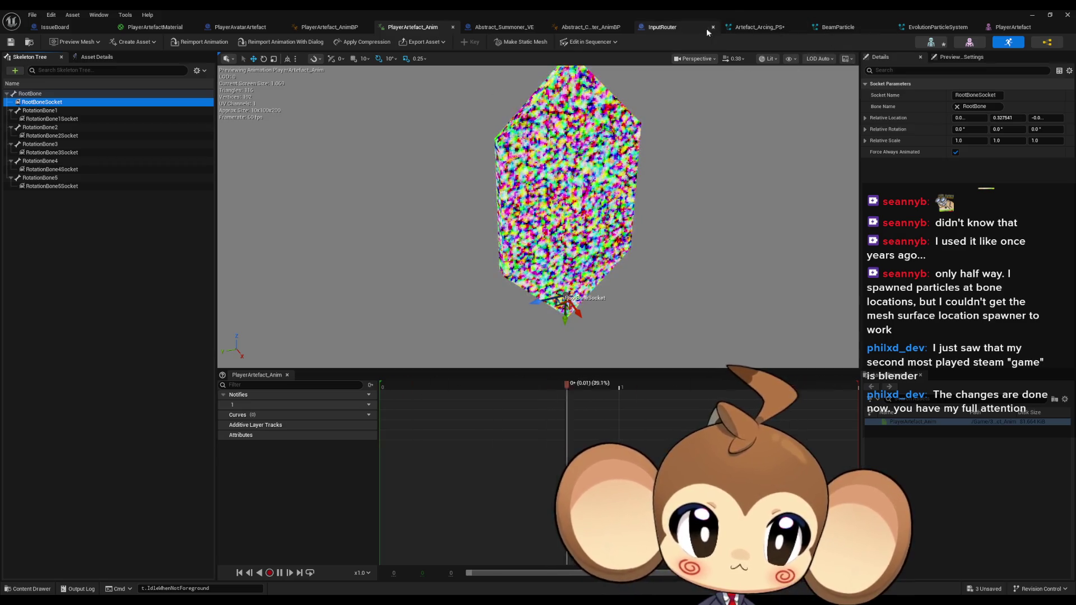
pyautogui.click(747, 28)
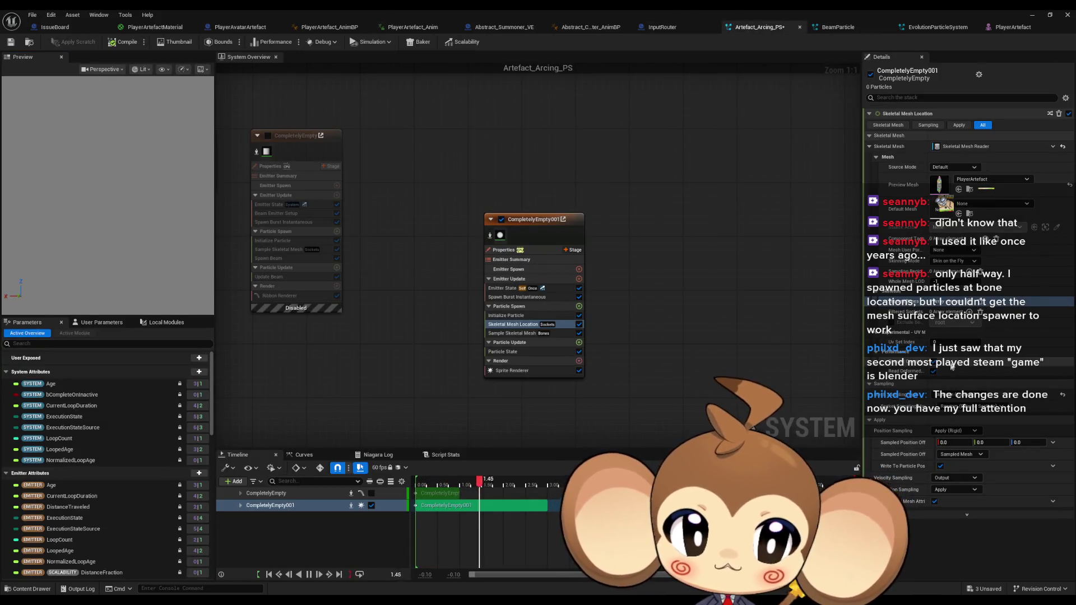
# Try Bones sampling, revert to Skeleton (Sockets), and review Source Mode options, keeping Default
pyautogui.click(956, 395)
pyautogui.click(953, 414)
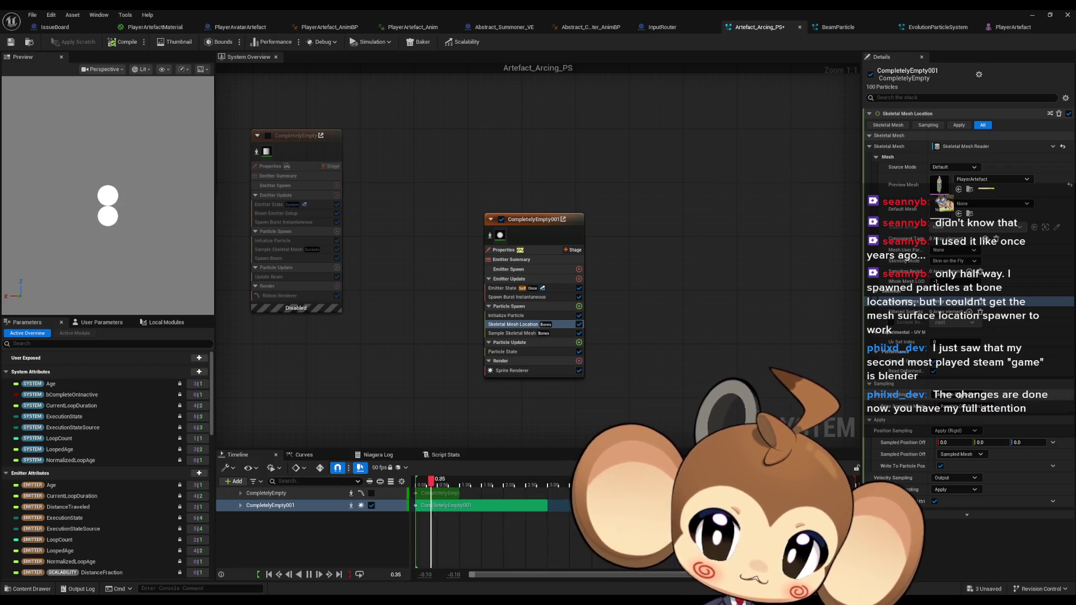
pyautogui.click(959, 395)
pyautogui.click(982, 417)
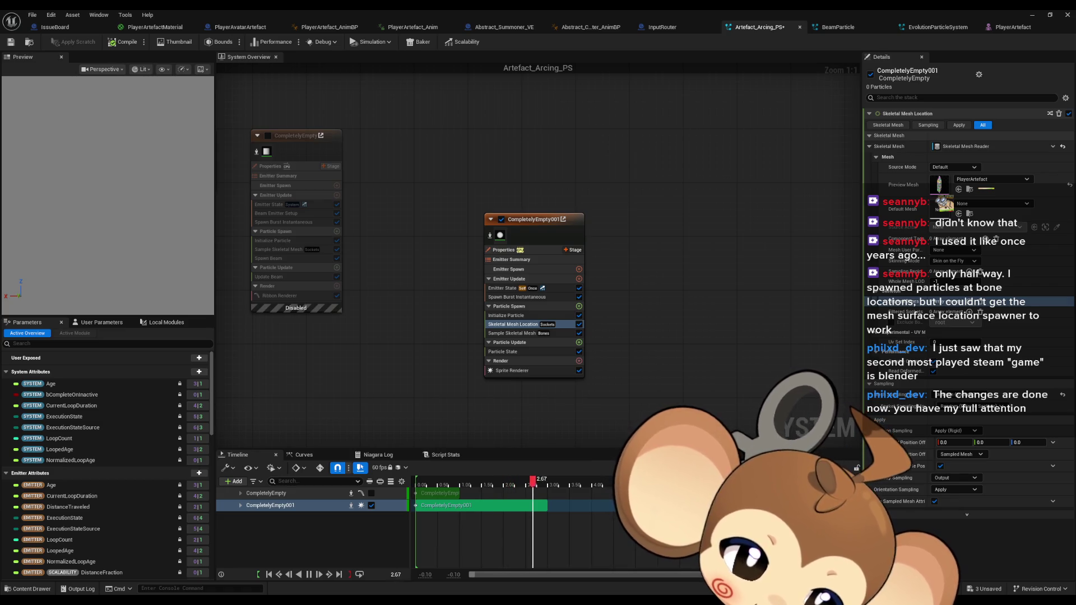
pyautogui.click(954, 167)
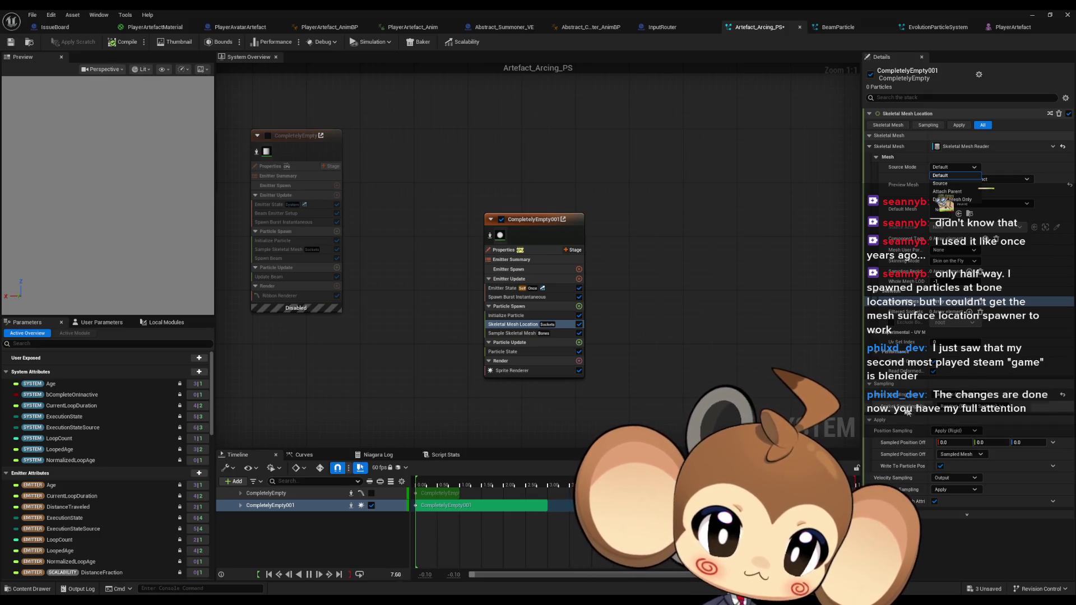
pyautogui.click(920, 394)
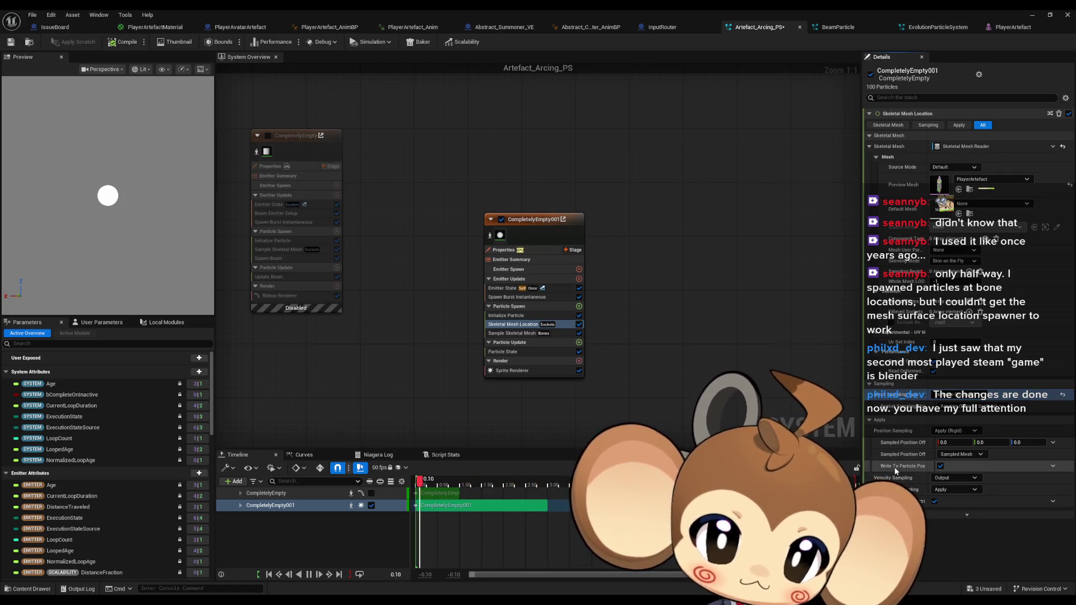
# Keep the Skeletal Mesh Location module's Position Sampling at Apply (Rigid)
pyautogui.click(955, 430)
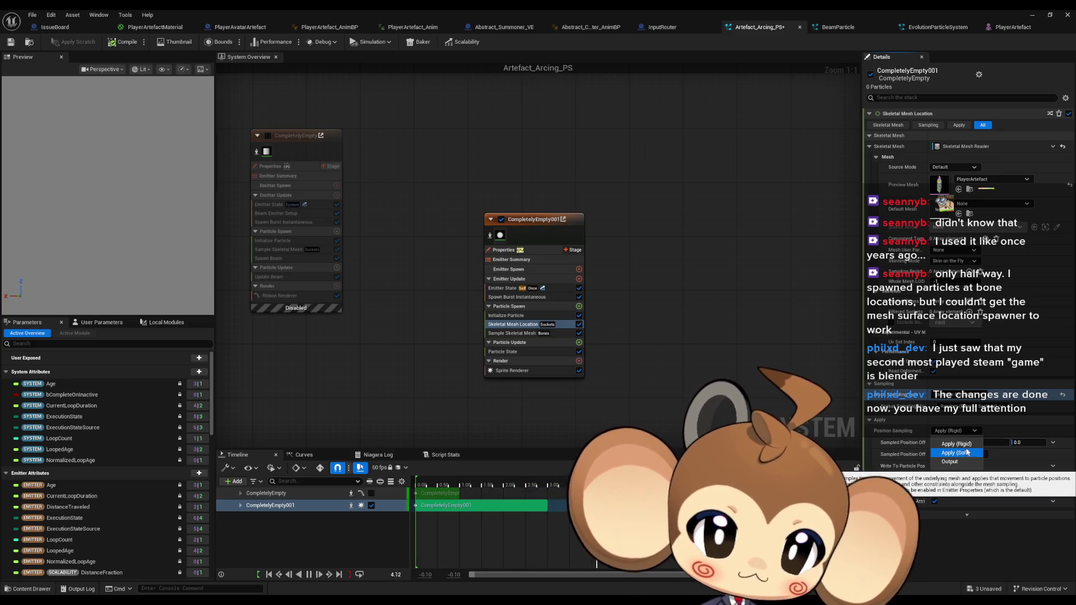
pyautogui.click(955, 443)
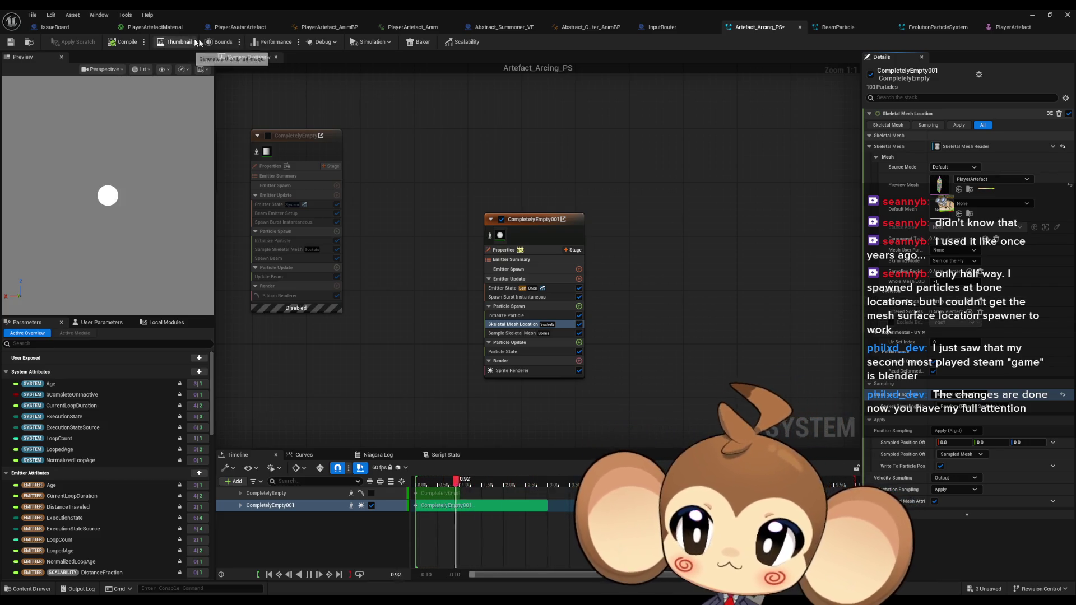
pyautogui.click(412, 27)
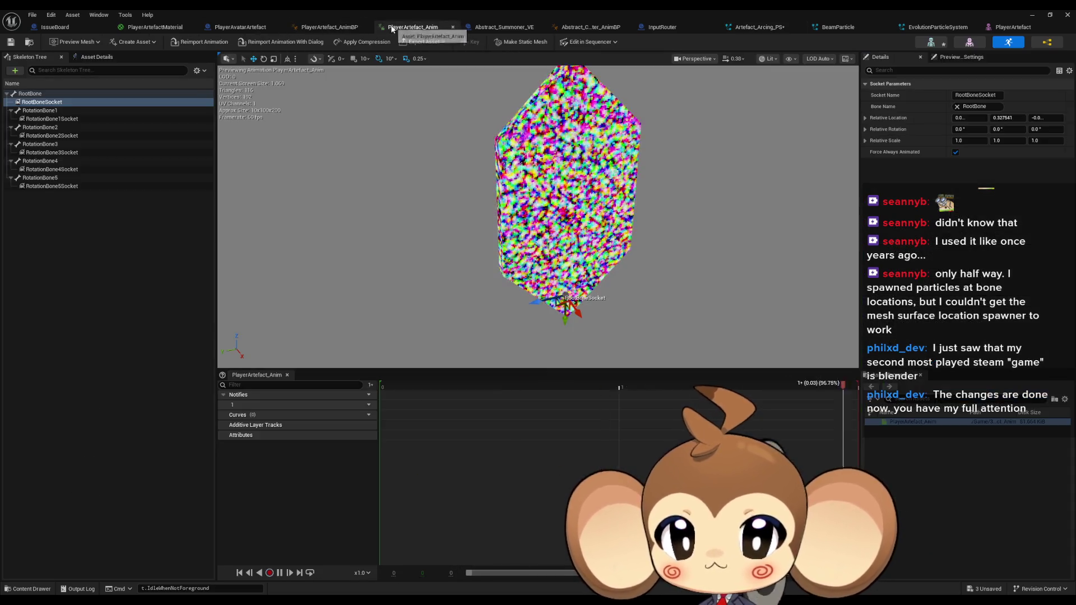
pyautogui.click(46, 118)
pyautogui.click(46, 118)
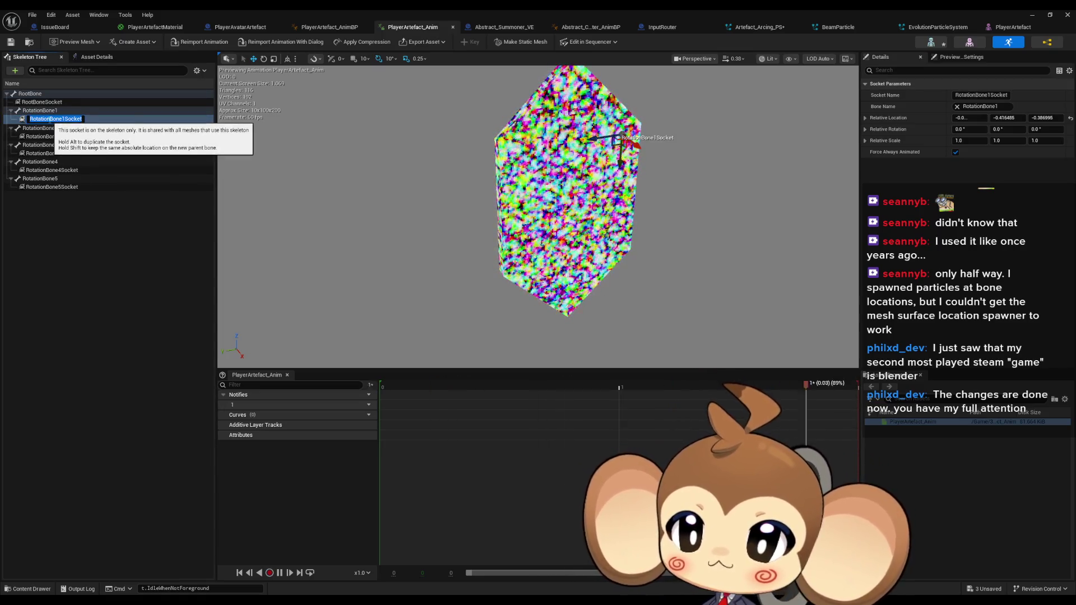
pyautogui.press('Escape')
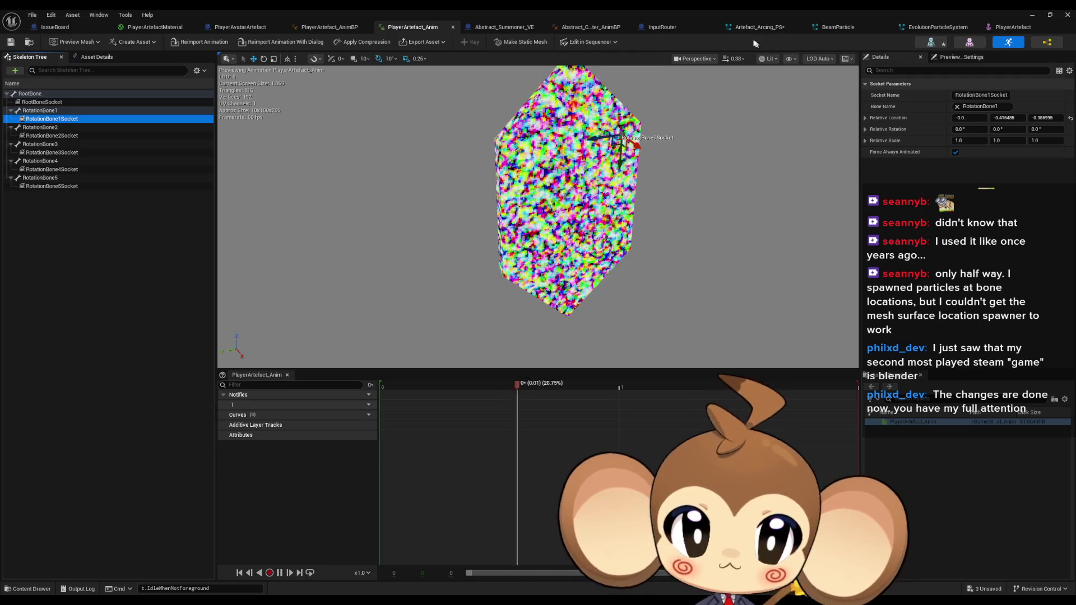
pyautogui.click(753, 27)
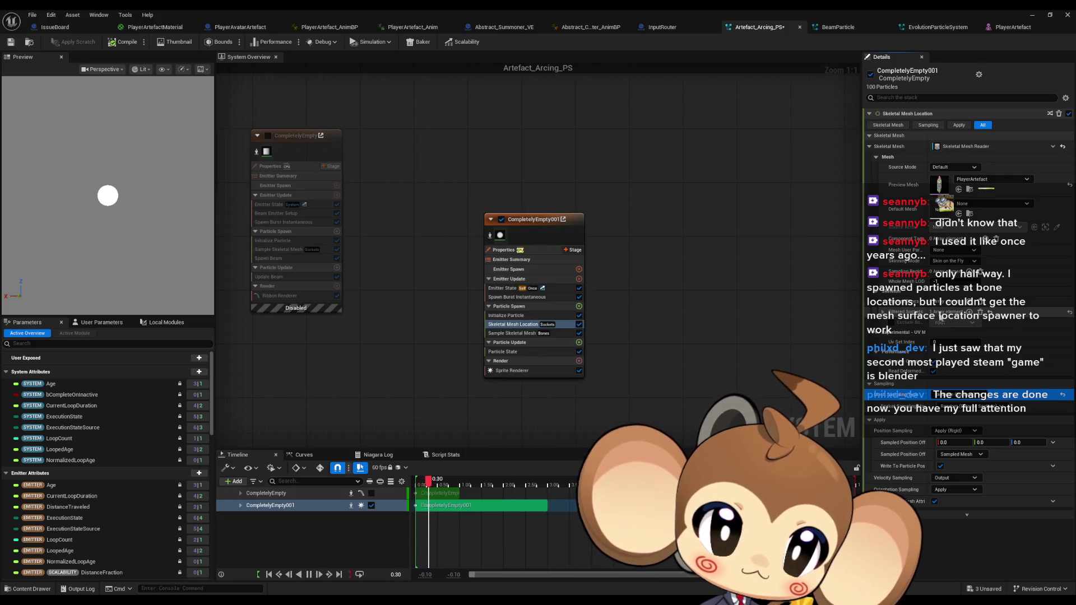
pyautogui.click(884, 312)
# Fill Filtered Sockets elements 0–2 with RotationBone1Socket through RotationBone3Socket
pyautogui.click(947, 324)
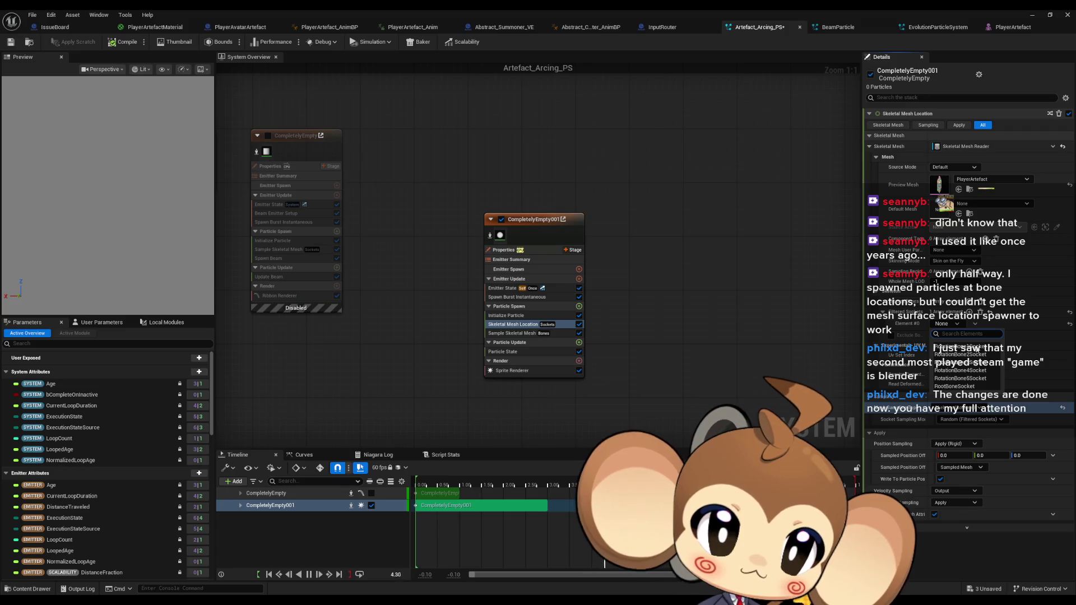
pyautogui.click(960, 346)
pyautogui.click(972, 311)
pyautogui.click(947, 337)
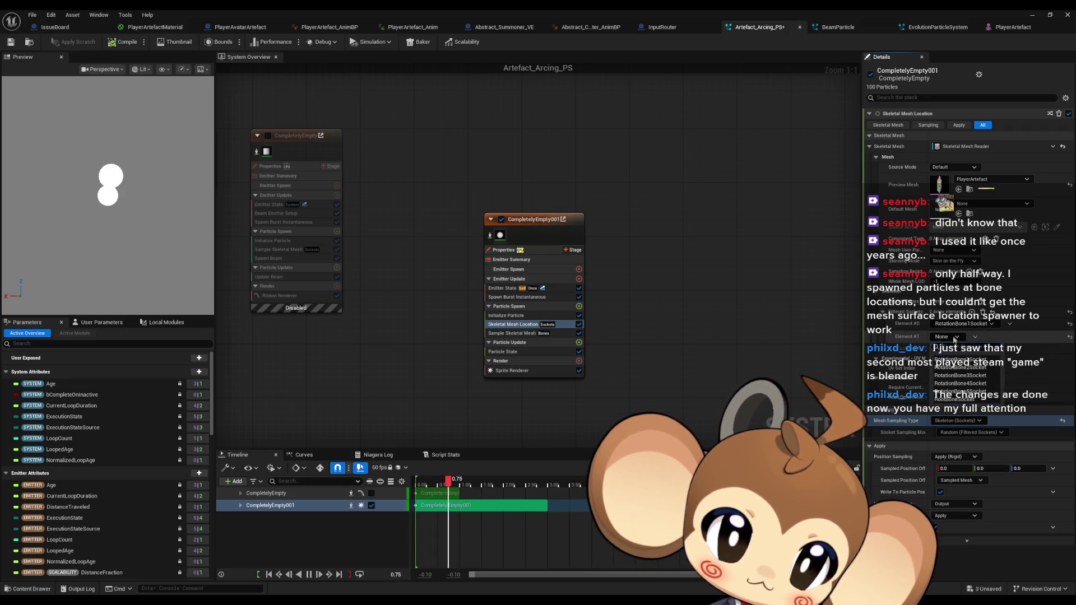
pyautogui.click(961, 367)
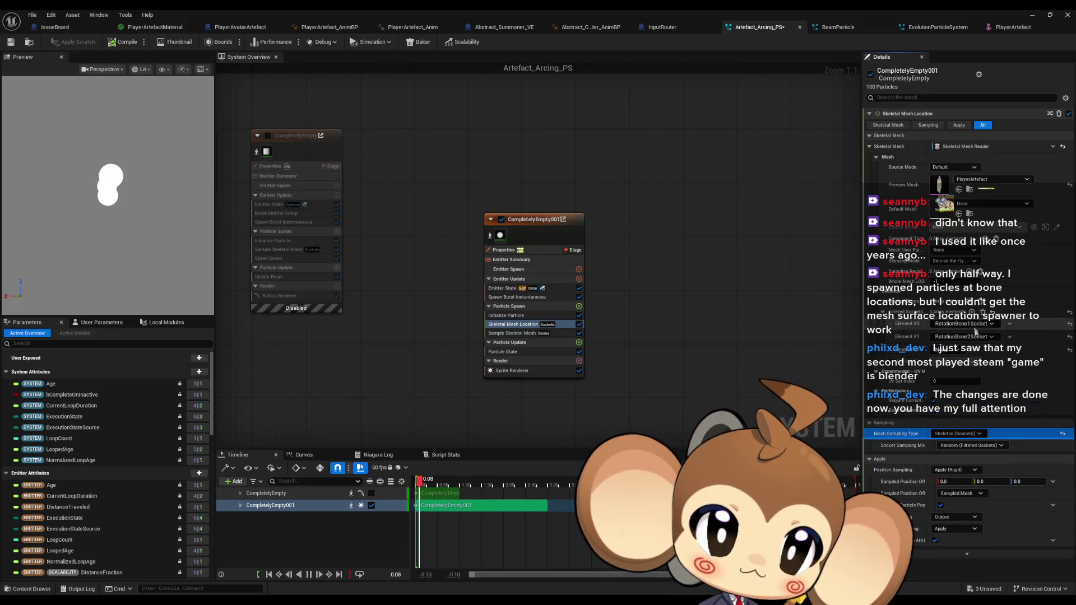
pyautogui.click(972, 311)
pyautogui.click(948, 349)
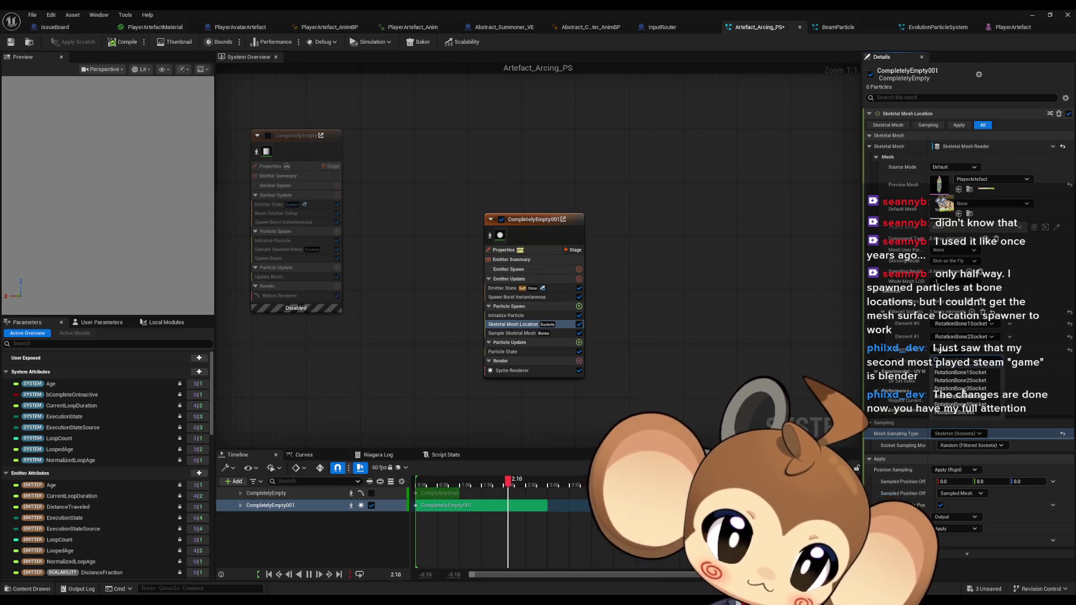
pyautogui.click(961, 388)
# After checking the material and animation tabs, add RotationBone4Socket and RotationBone5Socket entries
pyautogui.click(148, 27)
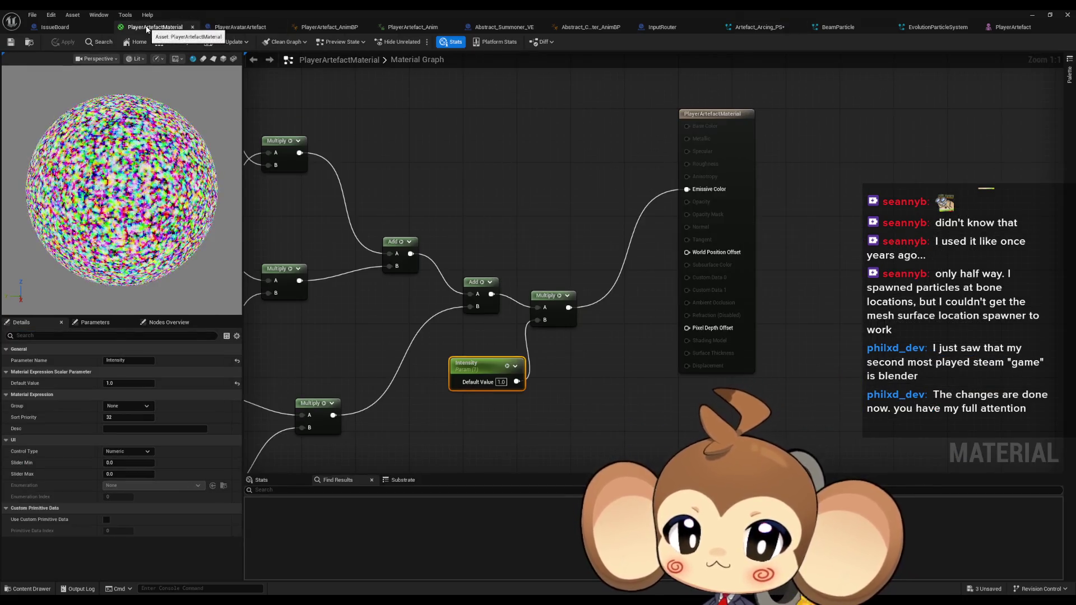
pyautogui.click(384, 28)
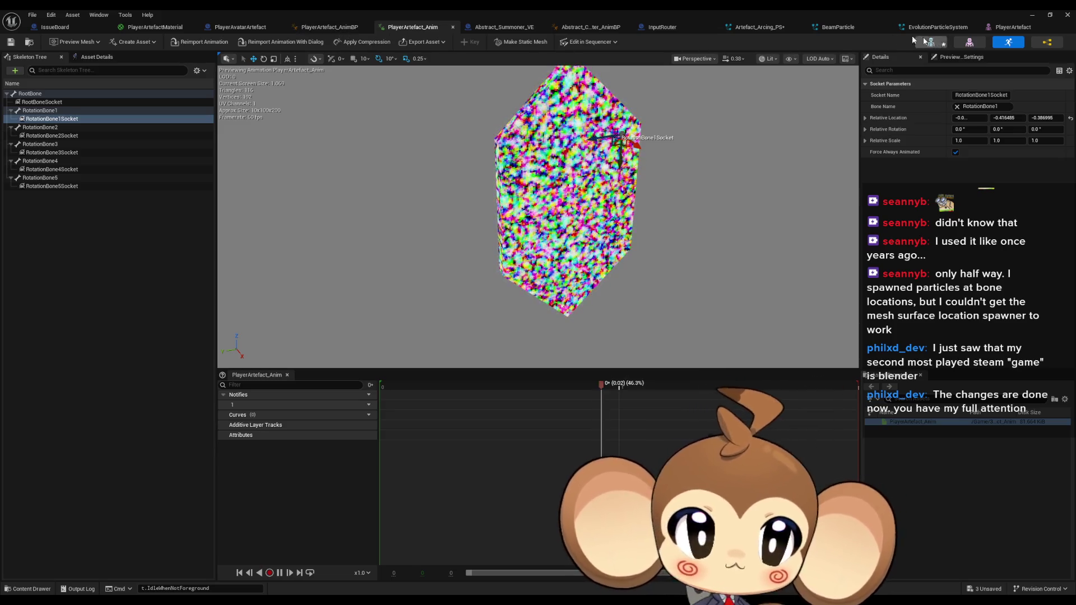
pyautogui.click(760, 27)
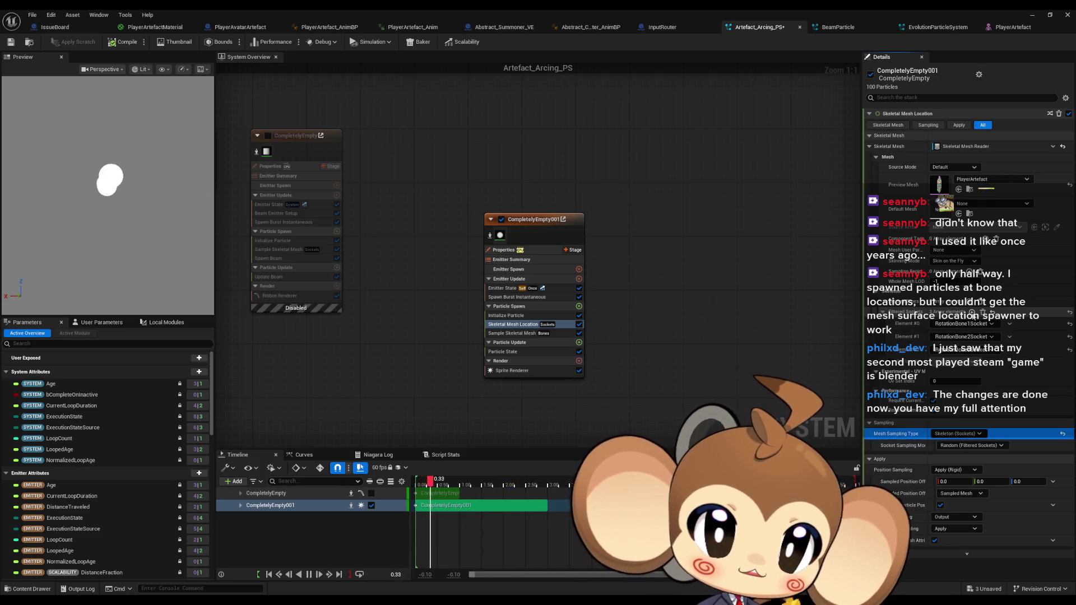
pyautogui.click(972, 312)
pyautogui.click(961, 361)
pyautogui.click(960, 410)
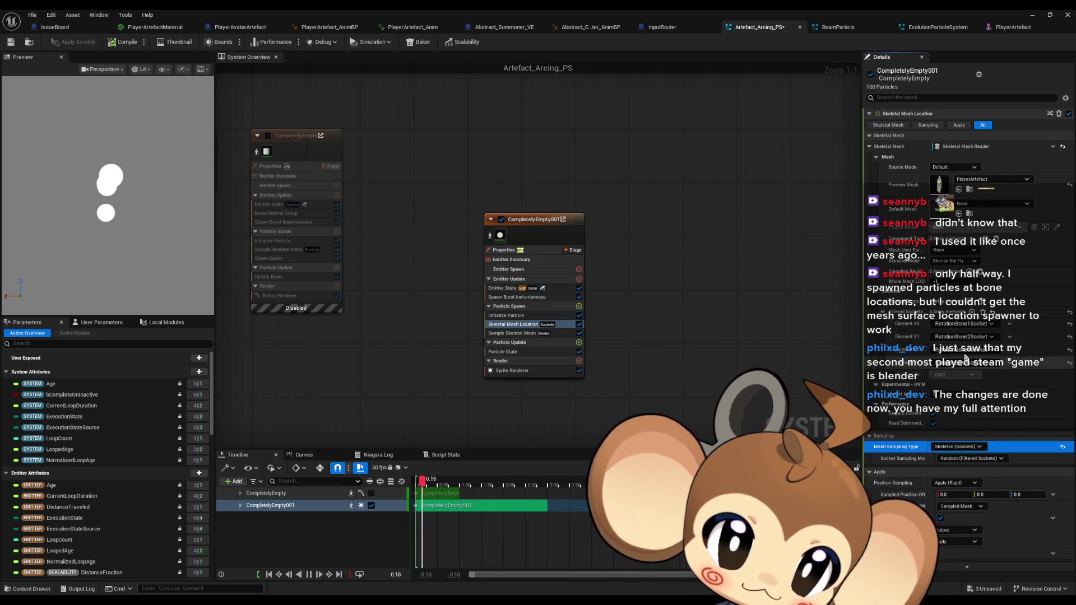
pyautogui.click(972, 312)
pyautogui.click(960, 376)
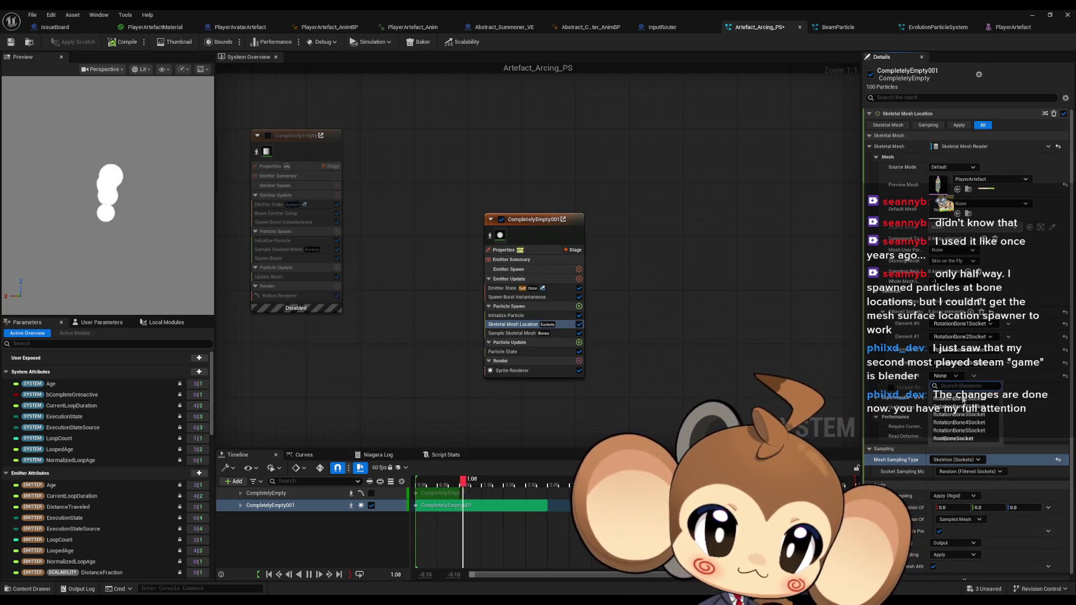
pyautogui.click(963, 430)
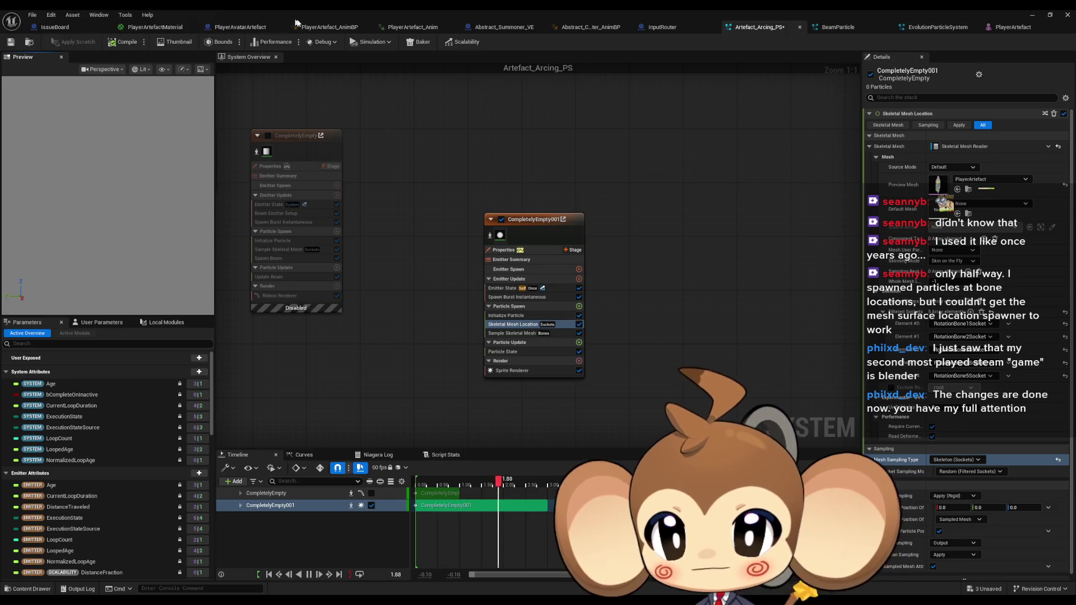
# Delete RootBoneSocket from the PlayerArtefact_Anim skeleton and reapply the animation compression
pyautogui.click(405, 28)
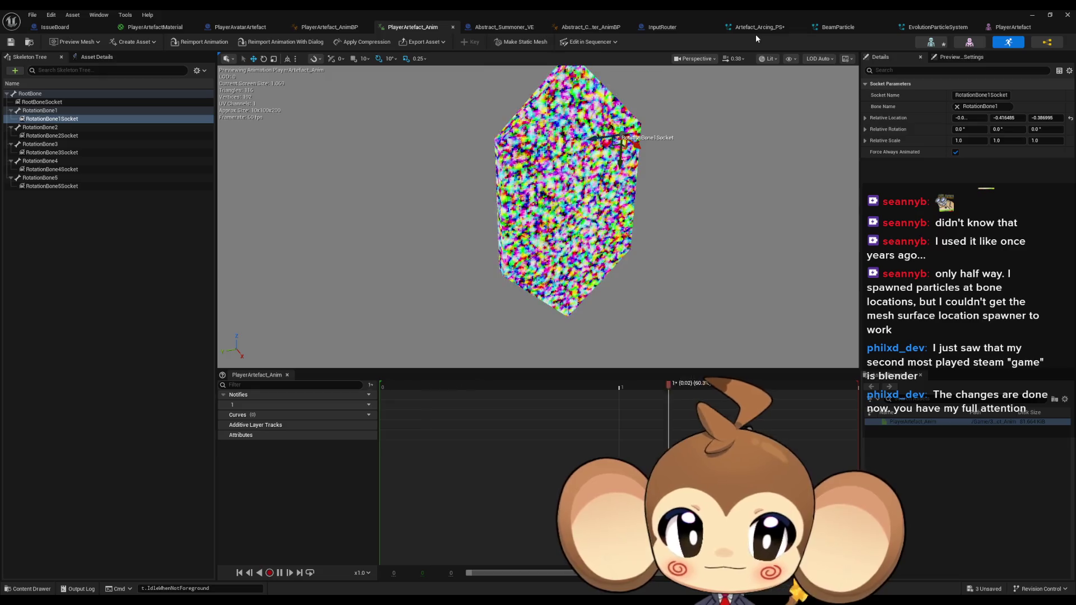
pyautogui.click(42, 102)
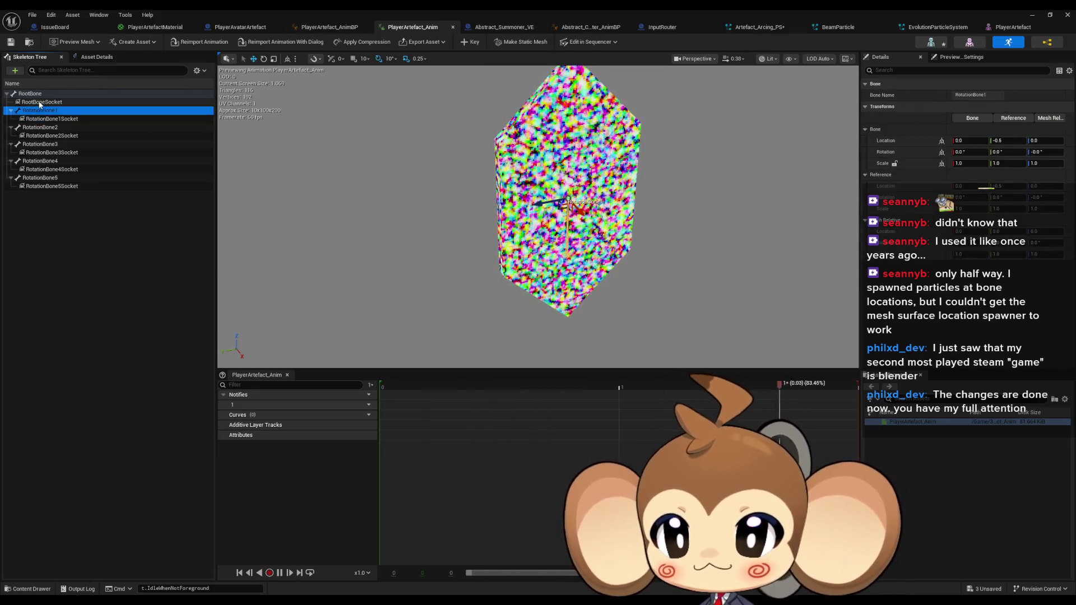
pyautogui.press('Delete')
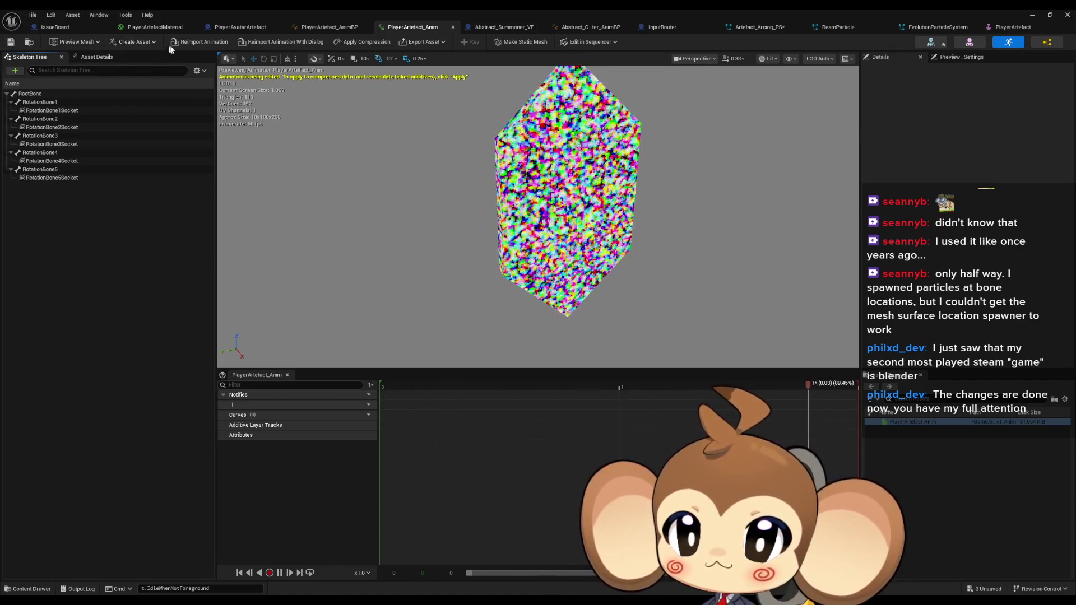
pyautogui.click(379, 46)
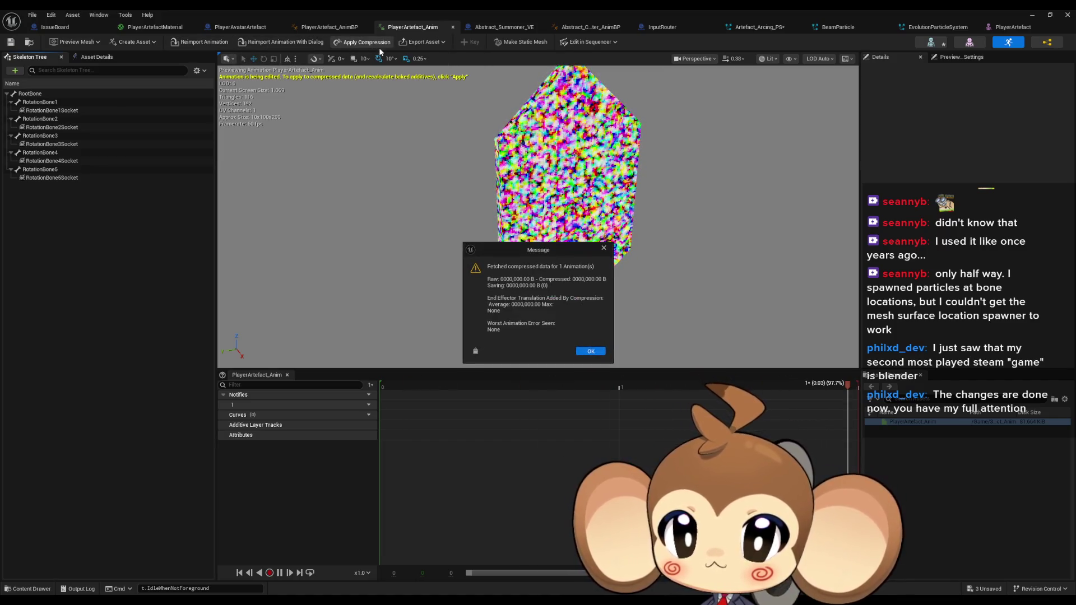
pyautogui.click(591, 352)
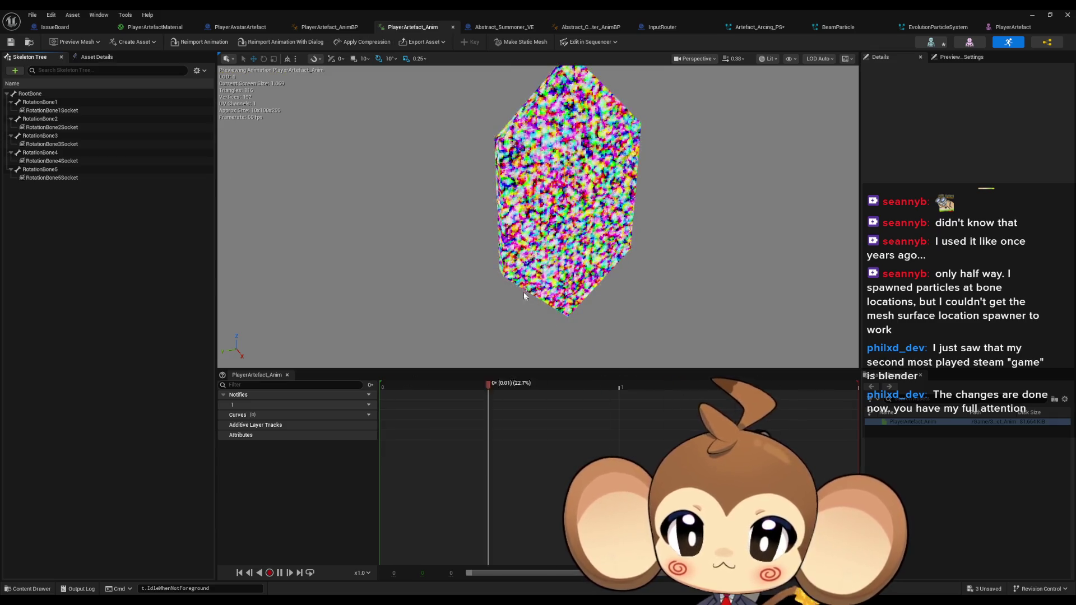
pyautogui.click(758, 27)
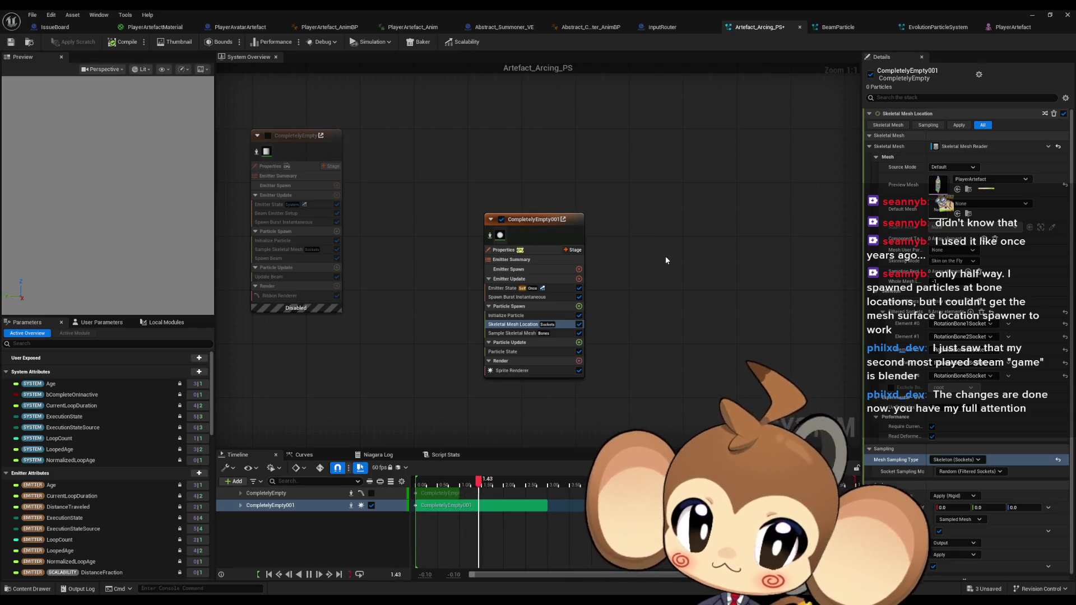
# Set CompletelyEmpty001's Spawn Burst Instantaneous Spawn Count to 5
pyautogui.click(579, 334)
pyautogui.click(579, 334)
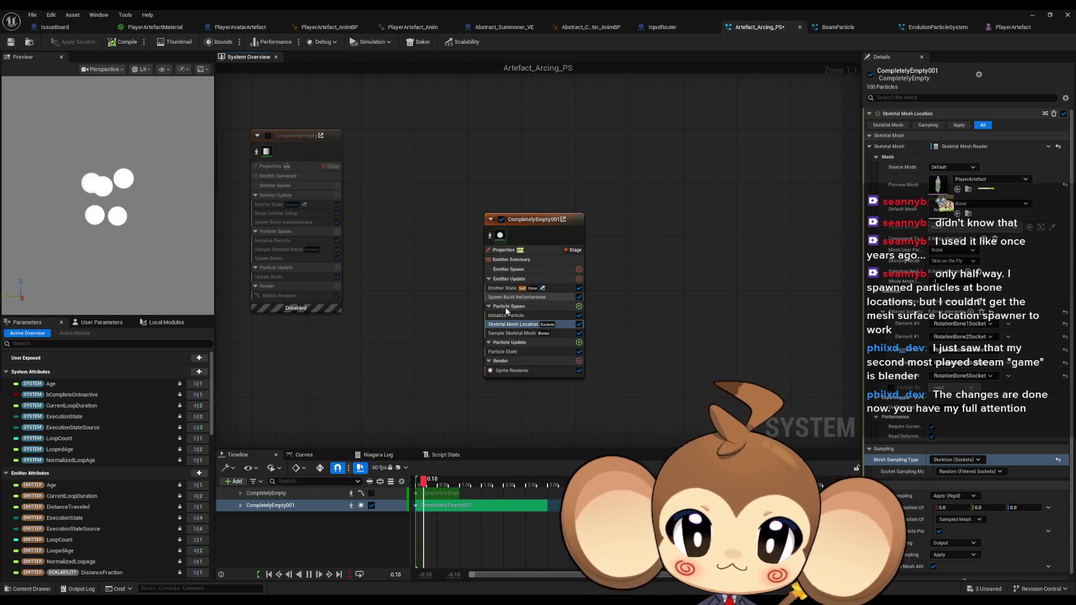
pyautogui.click(582, 297)
pyautogui.click(956, 125)
pyautogui.write('5')
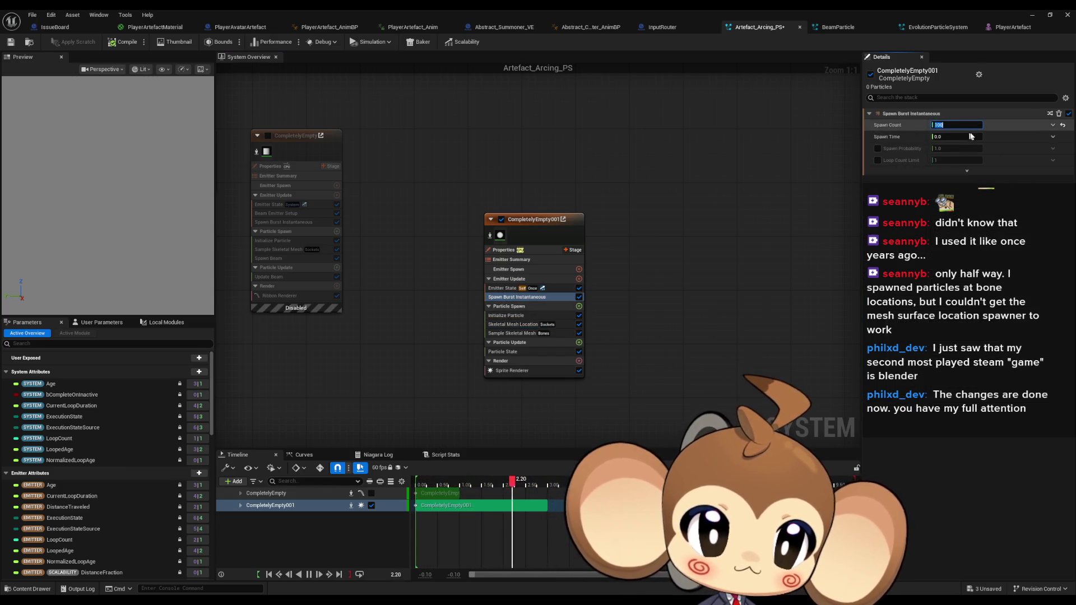
pyautogui.write('10')
pyautogui.press('Return')
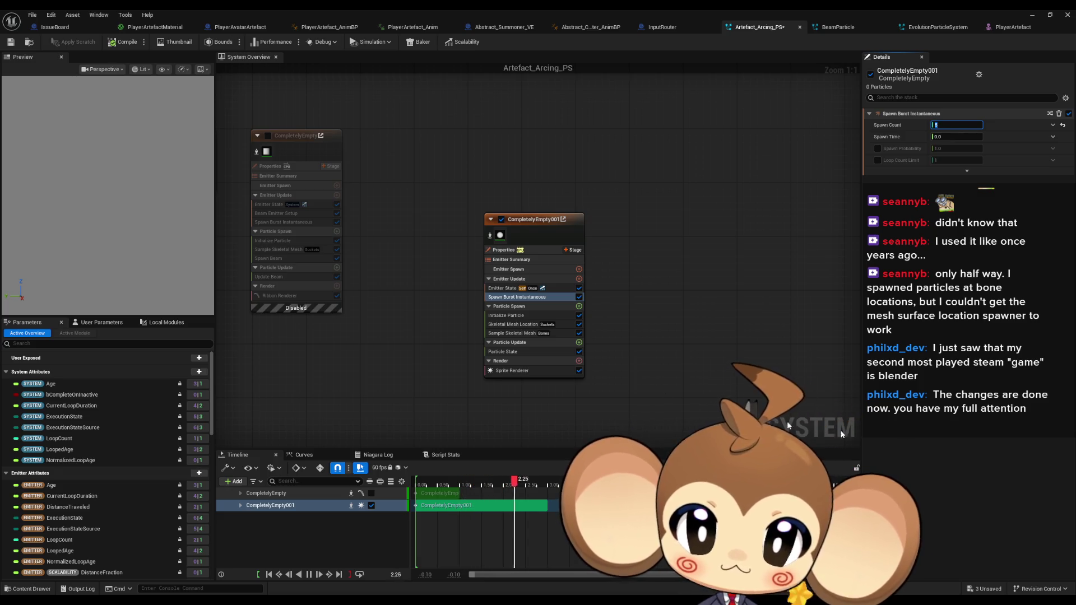
pyautogui.click(513, 324)
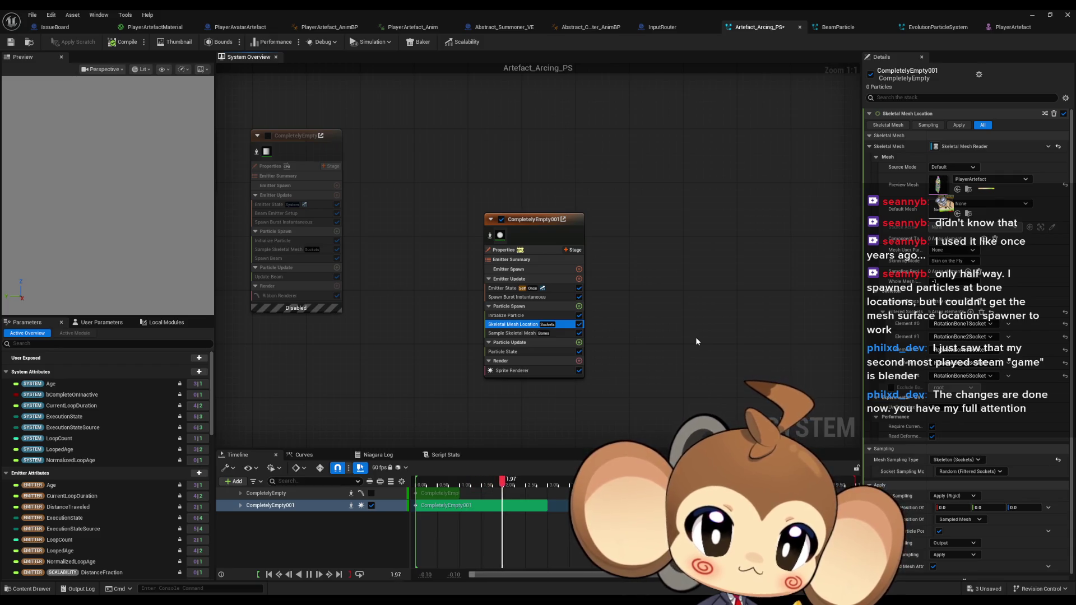
# Inspect the Element #0 socket options and leave them unchanged
pyautogui.click(1008, 324)
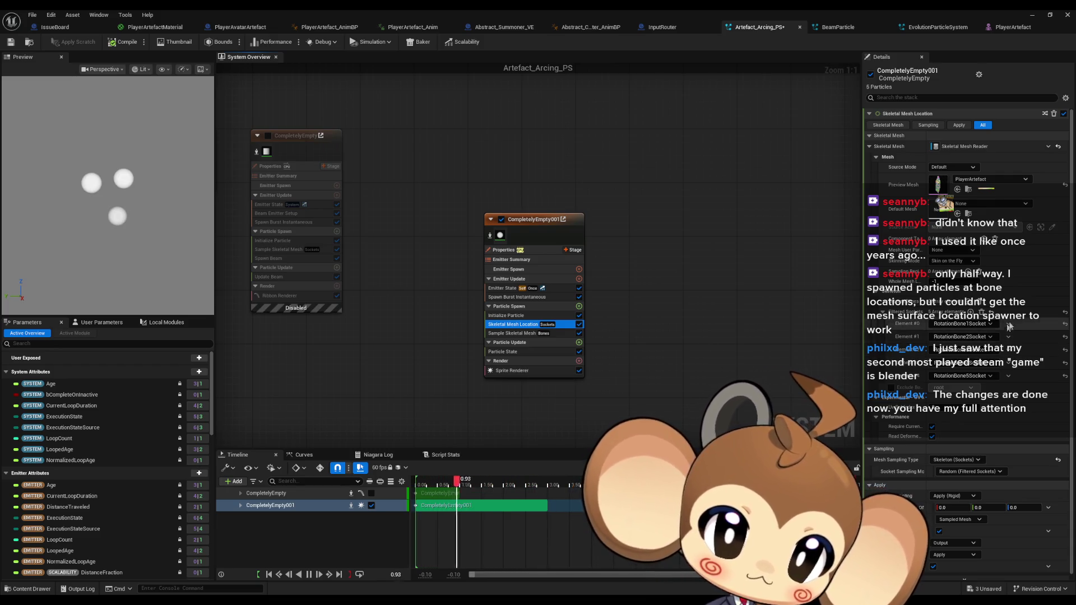
pyautogui.click(1008, 325)
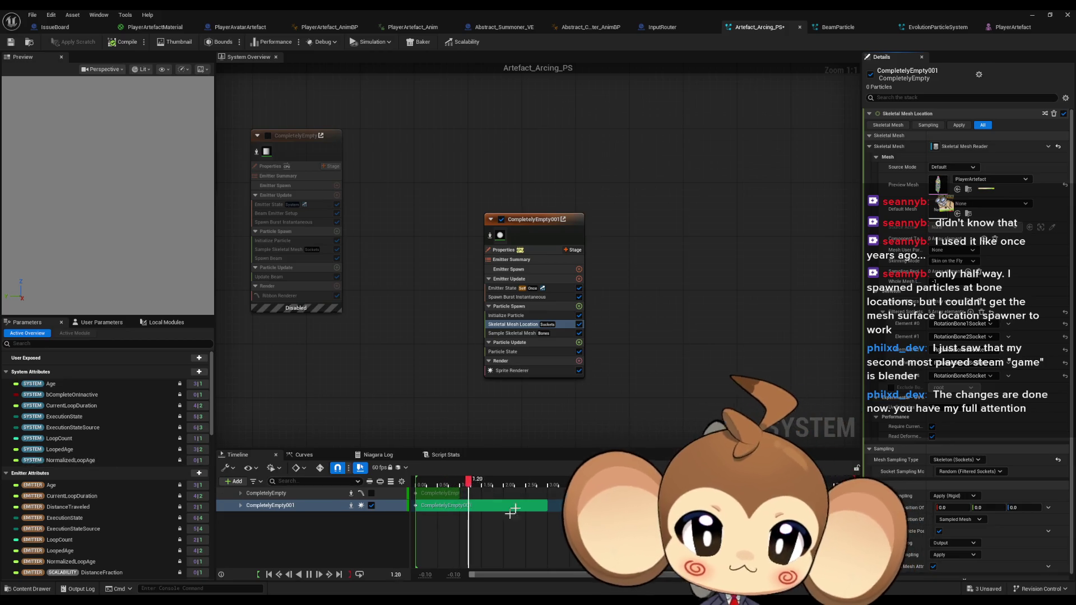
# Search Particle Spawn's add-module list for 'skel mesh data', then dismiss it
pyautogui.click(579, 307)
pyautogui.write('sk')
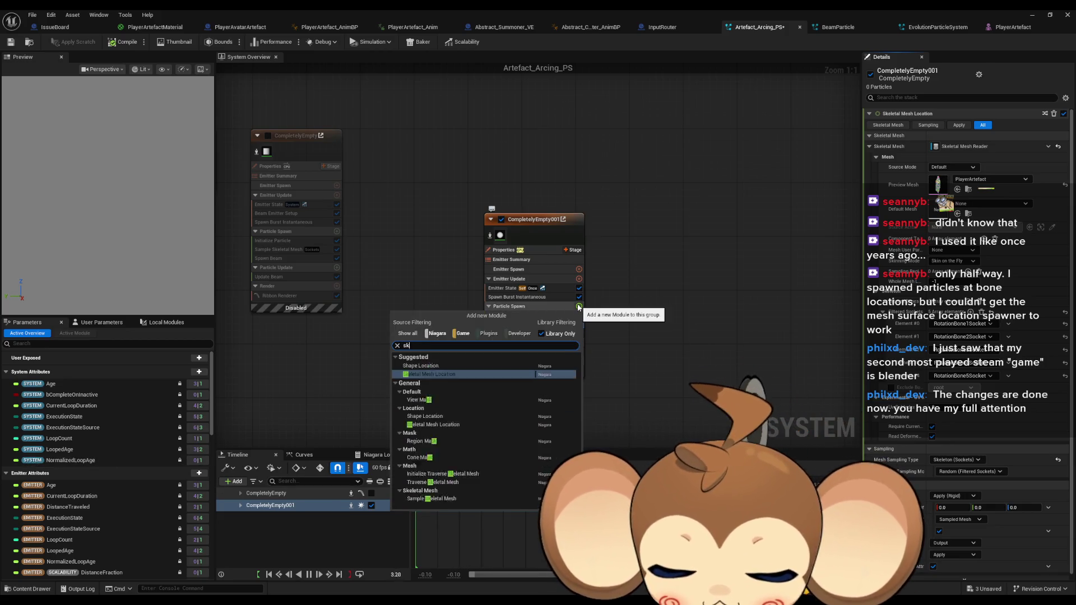
pyautogui.write('el mesh data')
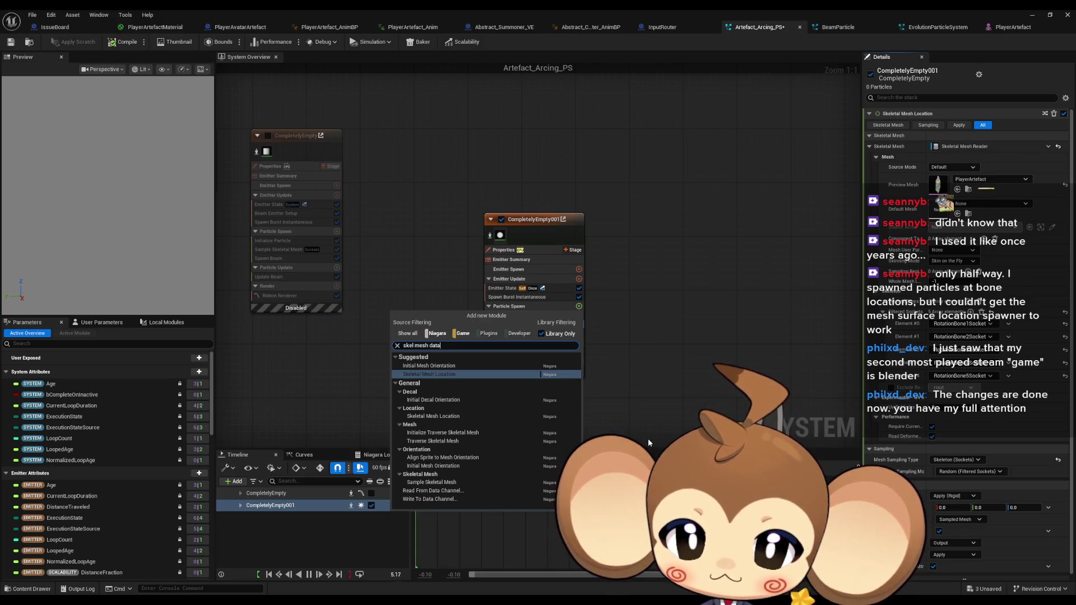
pyautogui.press('Return')
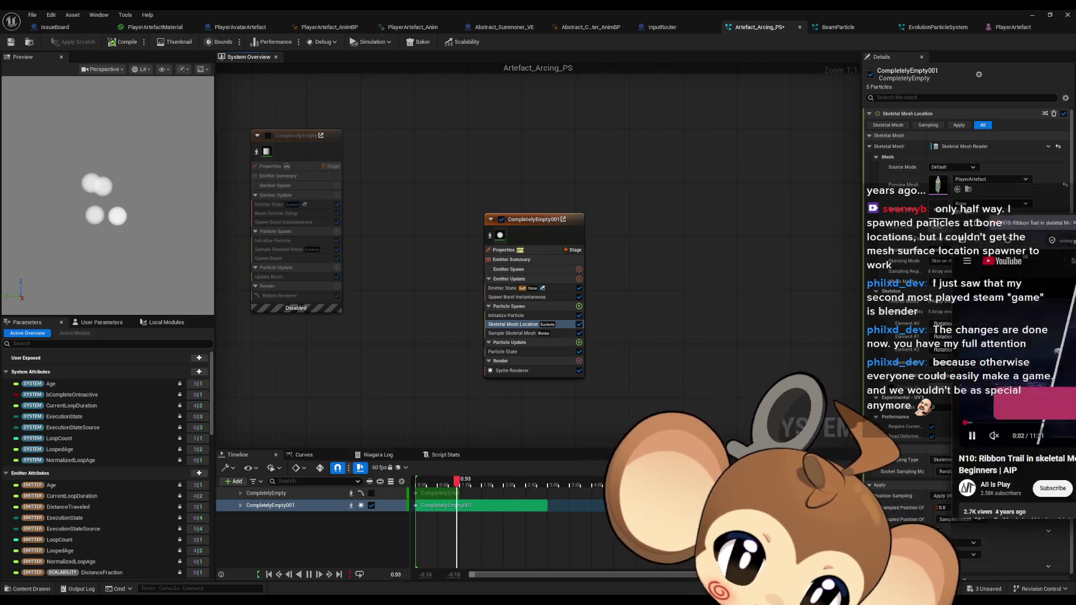
# Bring up the ribbon-trail tutorial, skip it to 0:42 and maximise the window
pyautogui.hotkey('alt', 'Tab')
pyautogui.moveTo(654, 147); pyautogui.dragTo(565, 129)
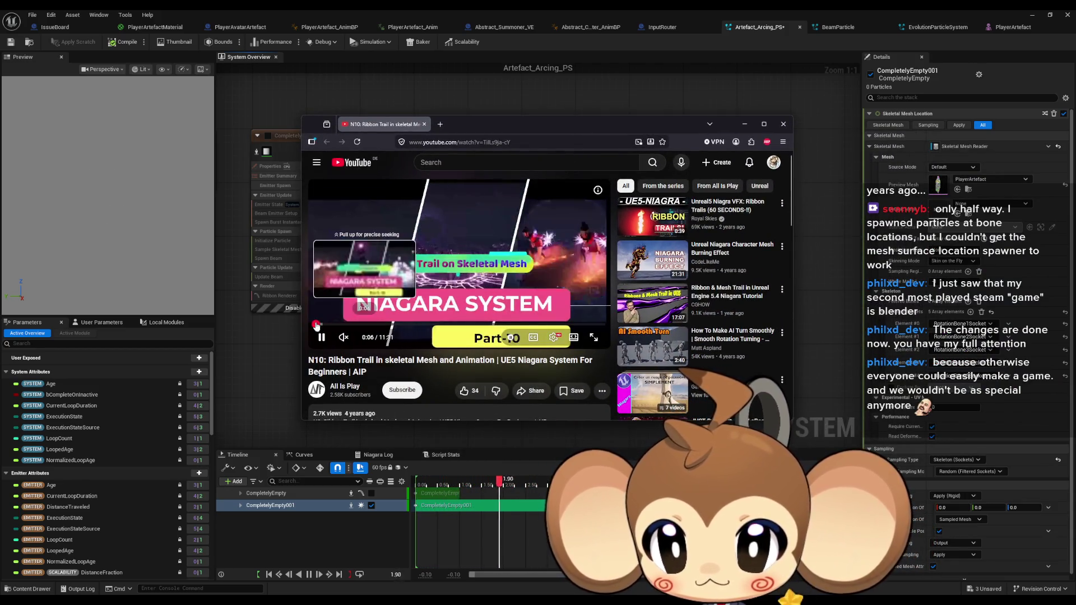
pyautogui.click(333, 328)
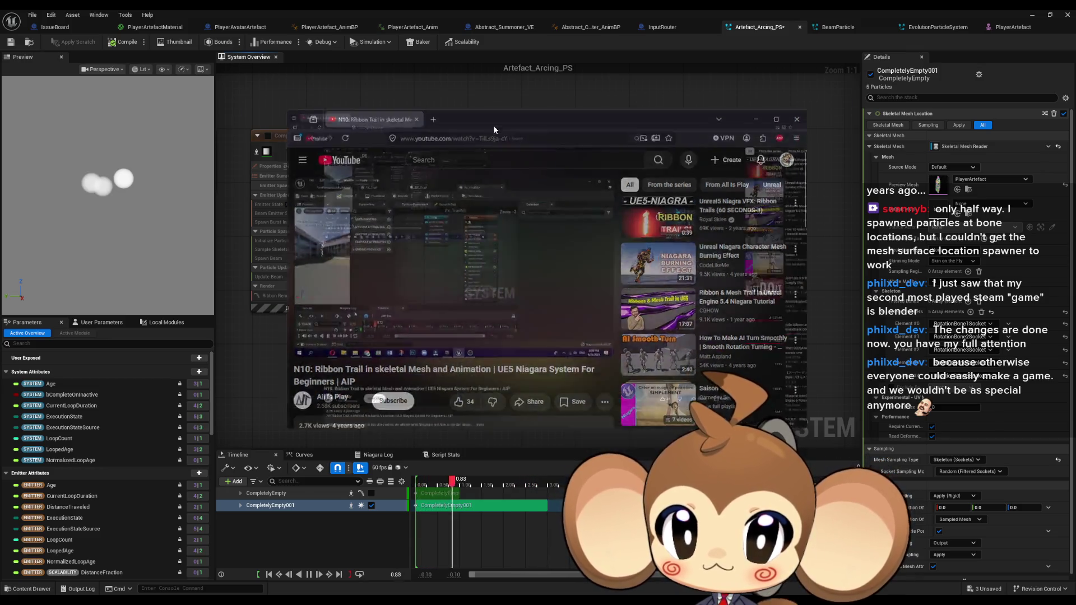
pyautogui.doubleClick(493, 125)
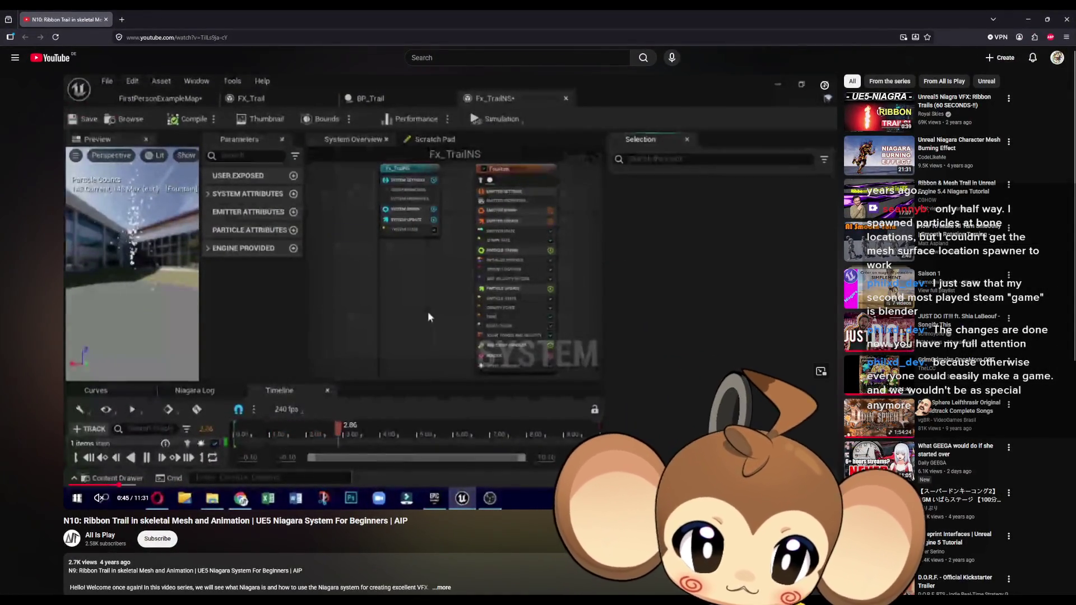
# Scrub the tutorial to about 2:08, restore the window and switch to the Reddit post
pyautogui.click(744, 498)
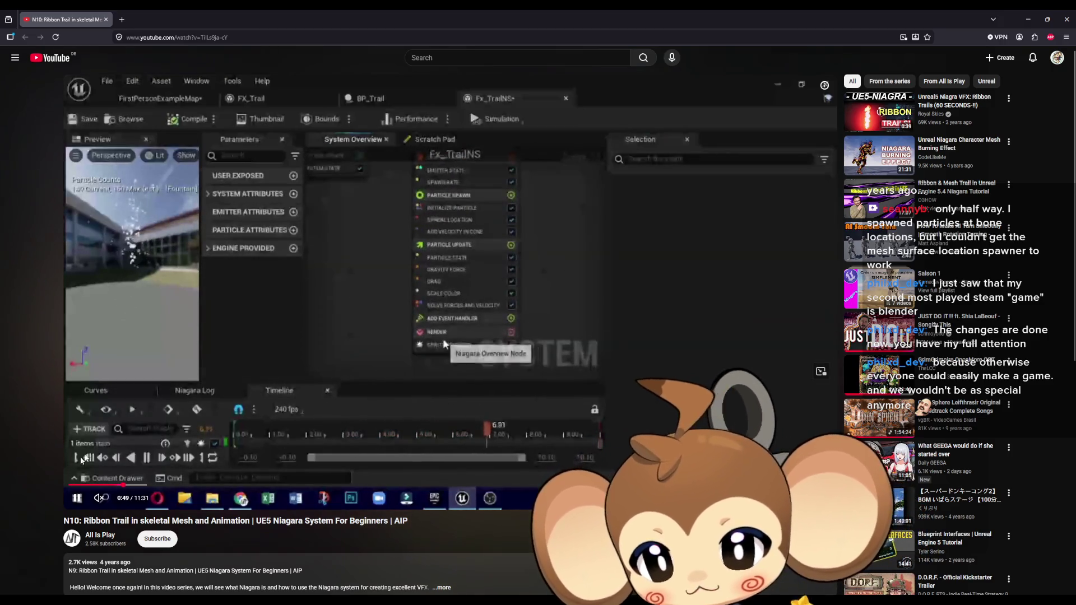
pyautogui.moveTo(211, 486); pyautogui.dragTo(304, 493)
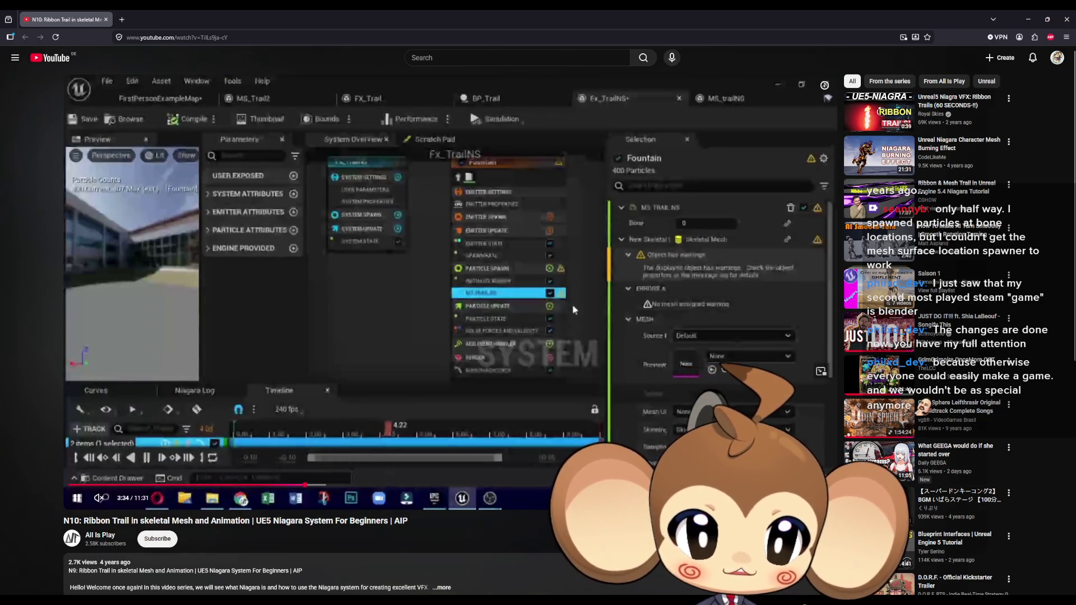
pyautogui.click(777, 415)
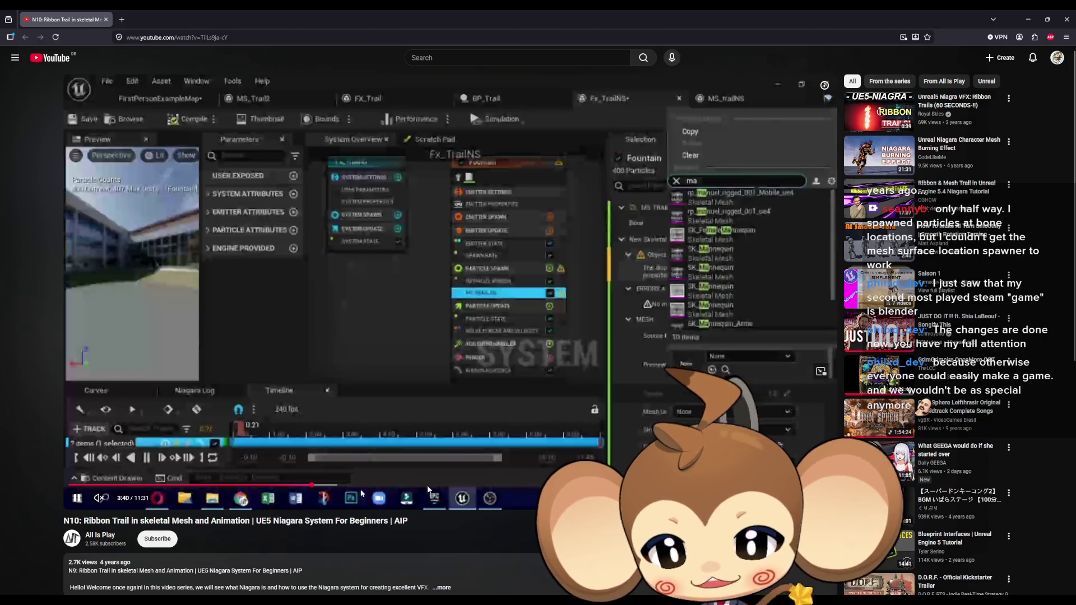
pyautogui.doubleClick(201, 9)
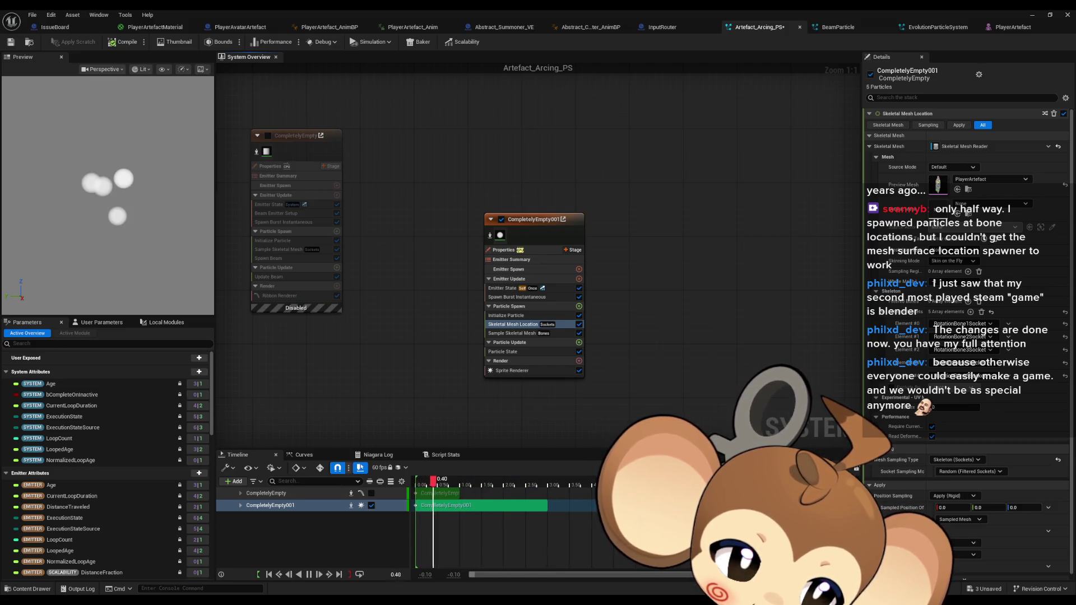
pyautogui.hotkey('alt', 'Tab')
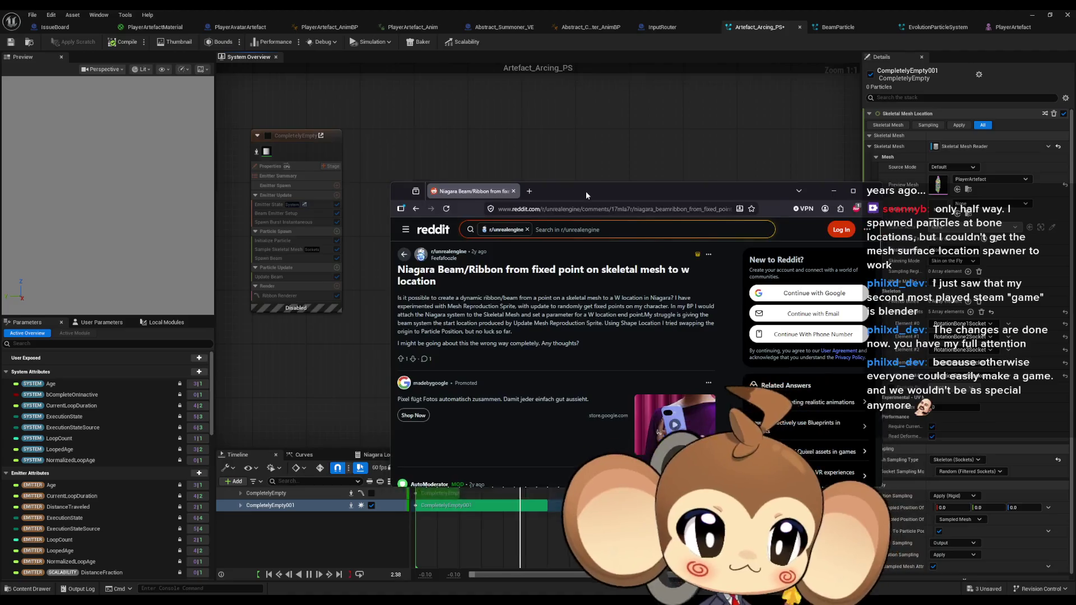
# Maximise the Reddit post, highlight its dynamic ribbon/beam phrase, then minimise back to Unreal
pyautogui.doubleClick(586, 192)
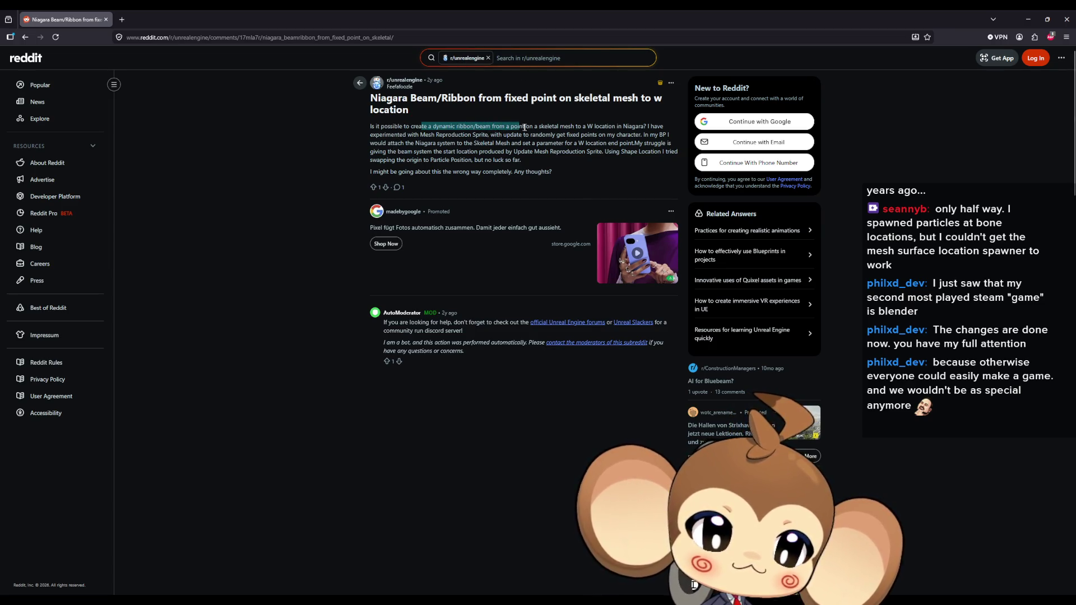
pyautogui.moveTo(600, 129); pyautogui.dragTo(628, 127)
pyautogui.press('super+Down')
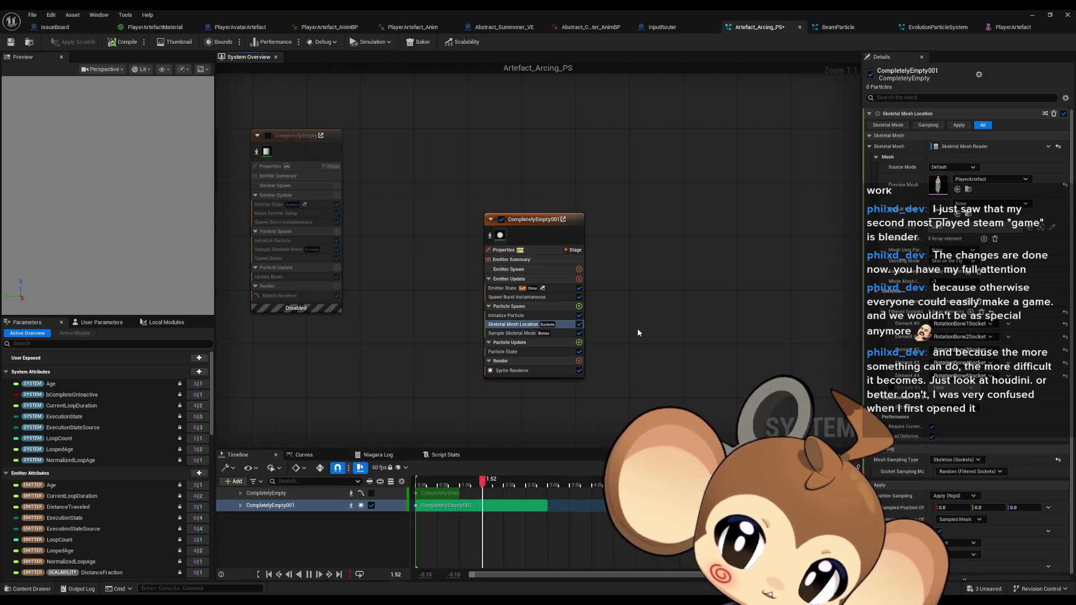
pyautogui.moveTo(640, 329); pyautogui.dragTo(731, 331)
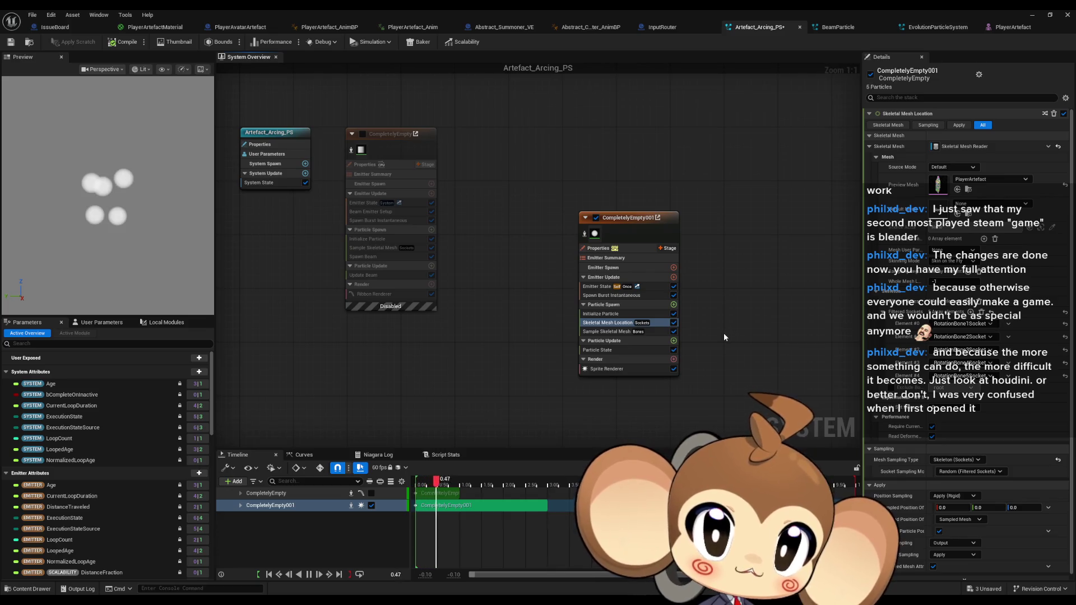
# Copy BeamParticle's beam emitter into the Artefact_Arcing_PS graph as CompletelyEmpty002
pyautogui.click(835, 32)
pyautogui.moveTo(488, 190)
pyautogui.mouseDown()
pyautogui.moveTo(597, 397)
pyautogui.moveTo(599, 321)
pyautogui.mouseUp()
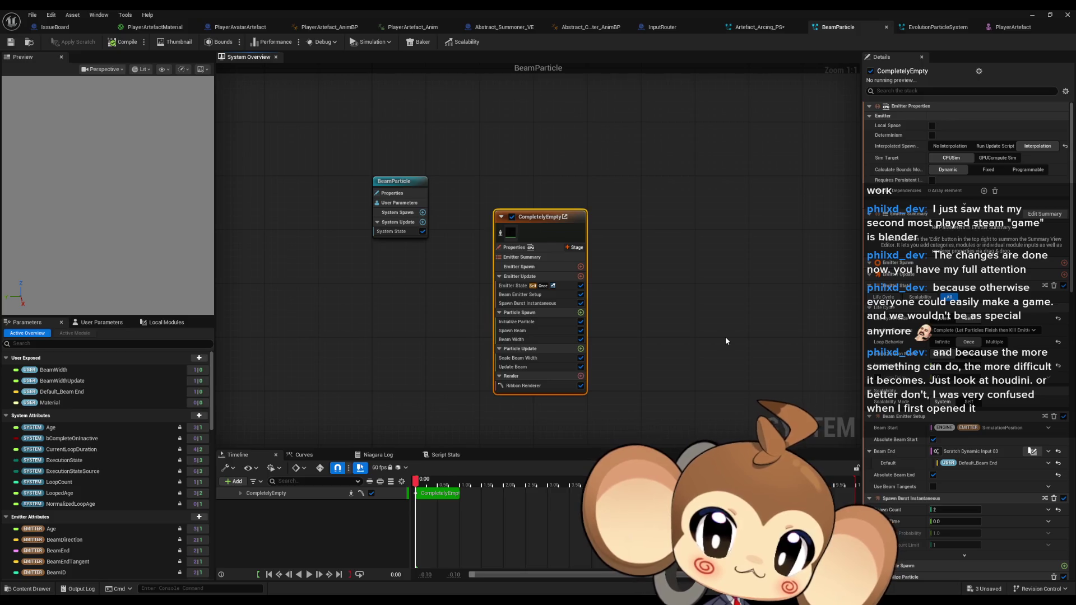
pyautogui.click(759, 28)
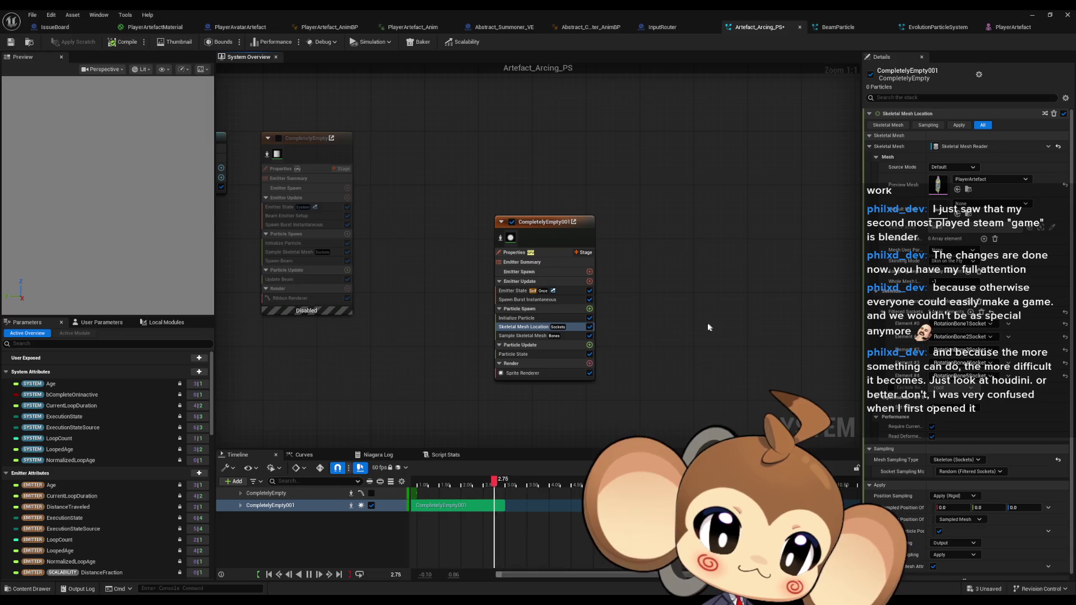
pyautogui.click(846, 31)
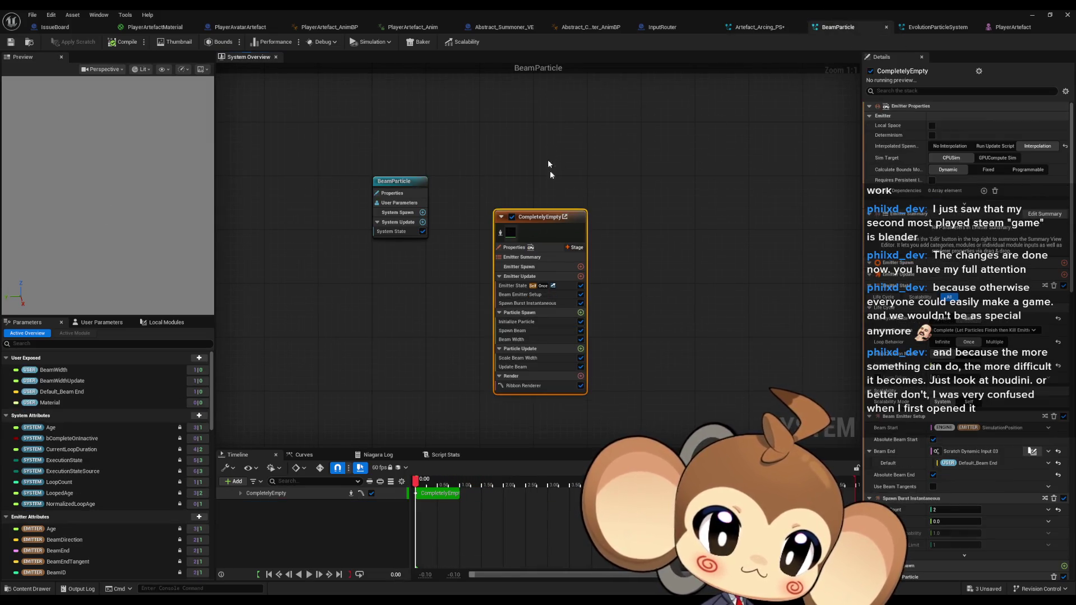
pyautogui.click(758, 27)
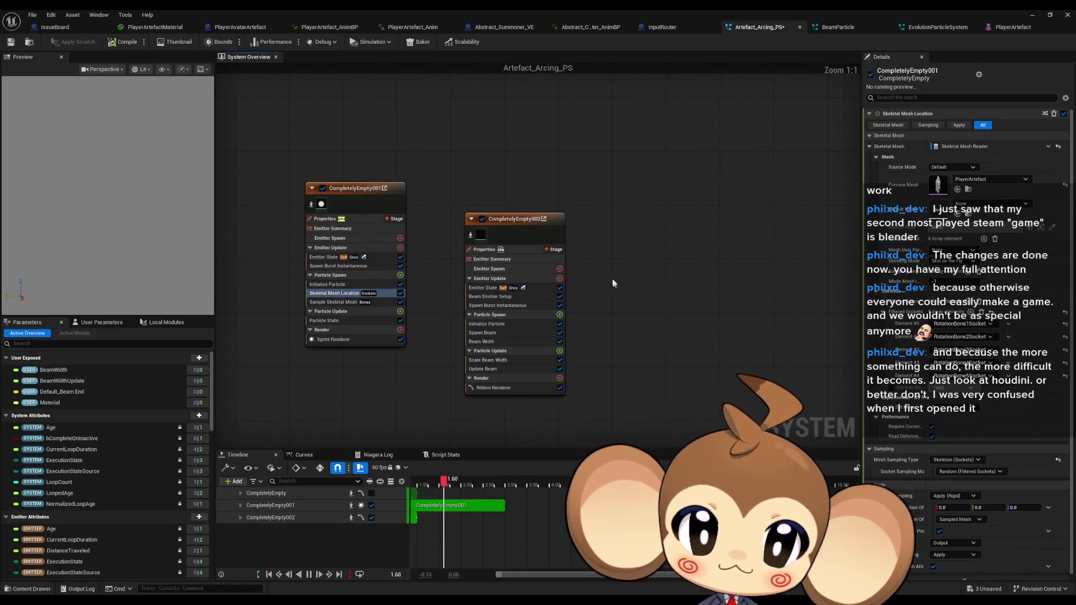
# Move the CompletelyEmpty002 node up and review its Emitter State and Beam Emitter Setup
pyautogui.click(525, 193)
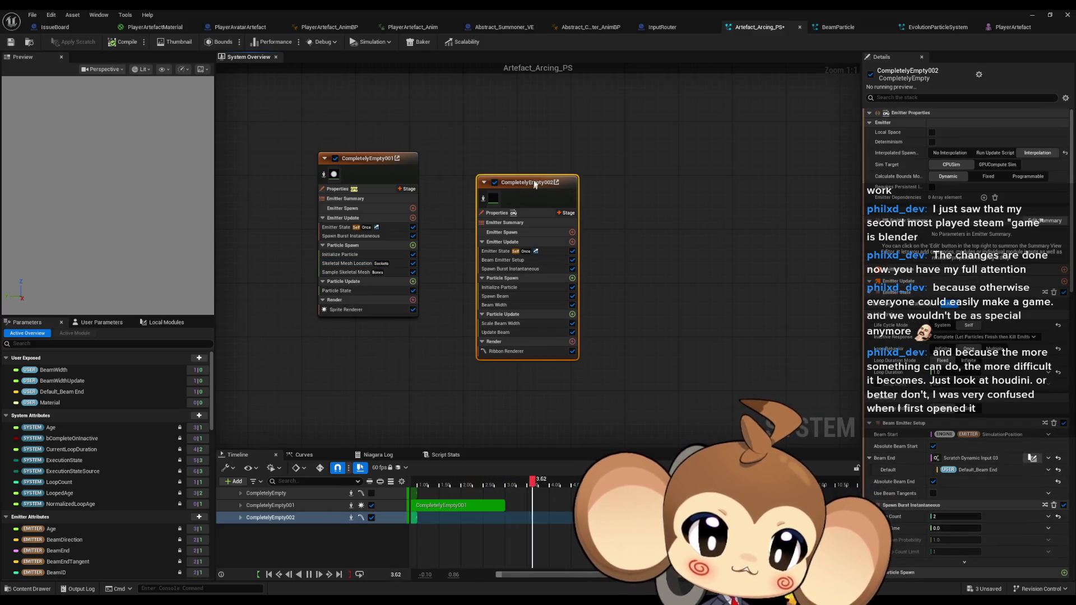
pyautogui.moveTo(525, 193); pyautogui.dragTo(537, 170)
pyautogui.click(510, 239)
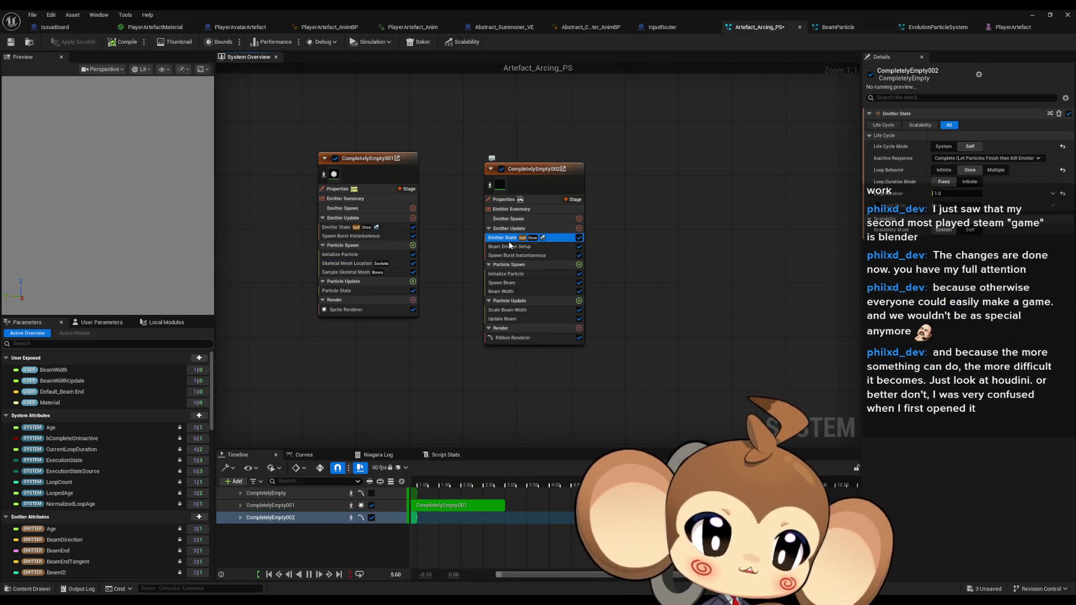
pyautogui.click(510, 247)
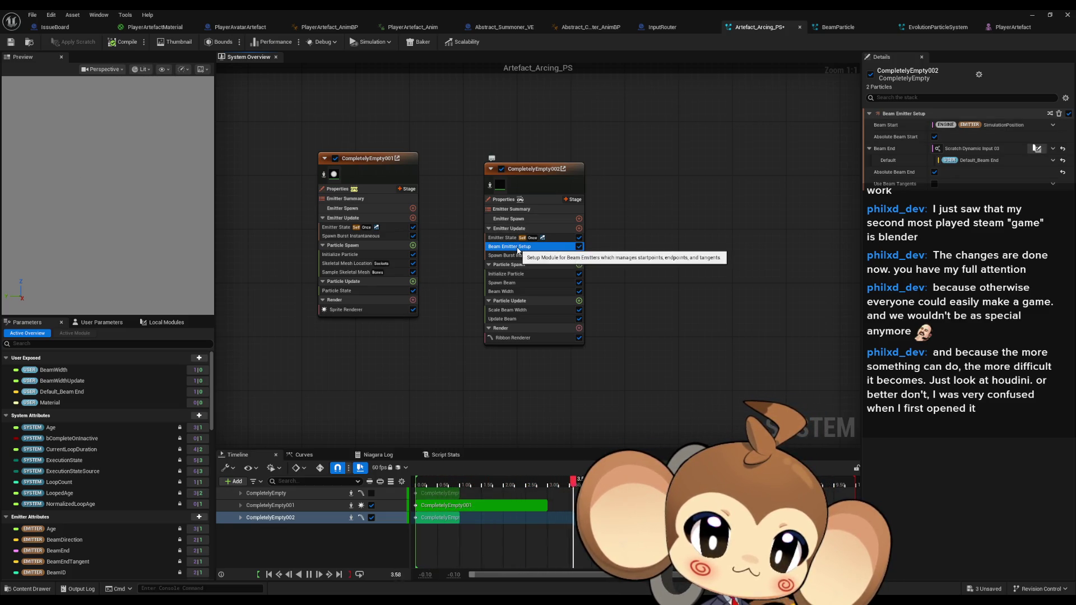
# Replace the original Beam Emitter Setup with a new Beam Emitter Setup 001 above Spawn Burst Instantaneous
pyautogui.click(579, 229)
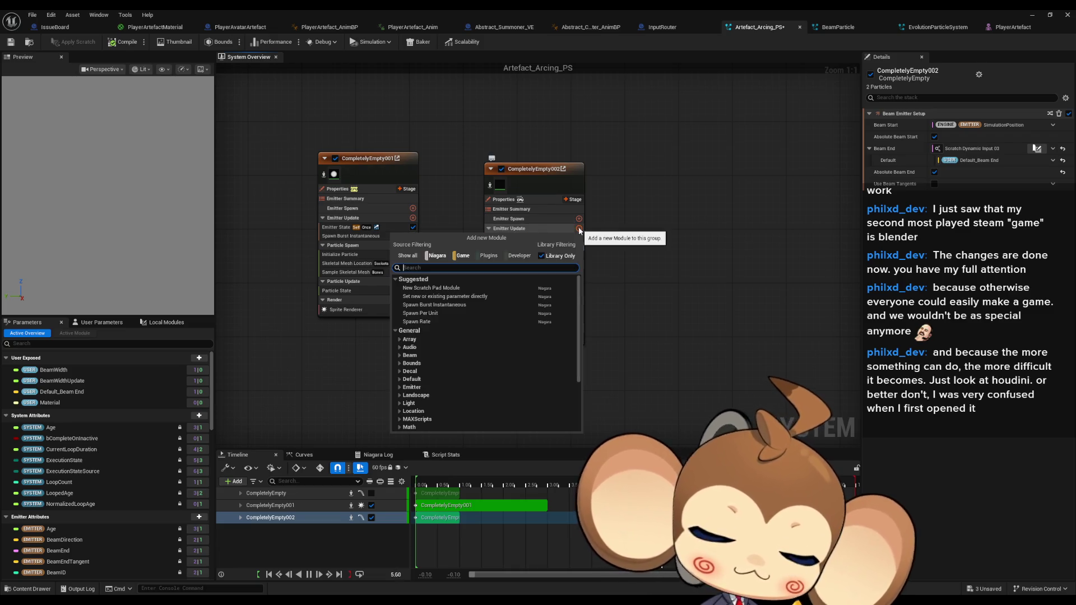
pyautogui.write('beam em')
pyautogui.press('Return')
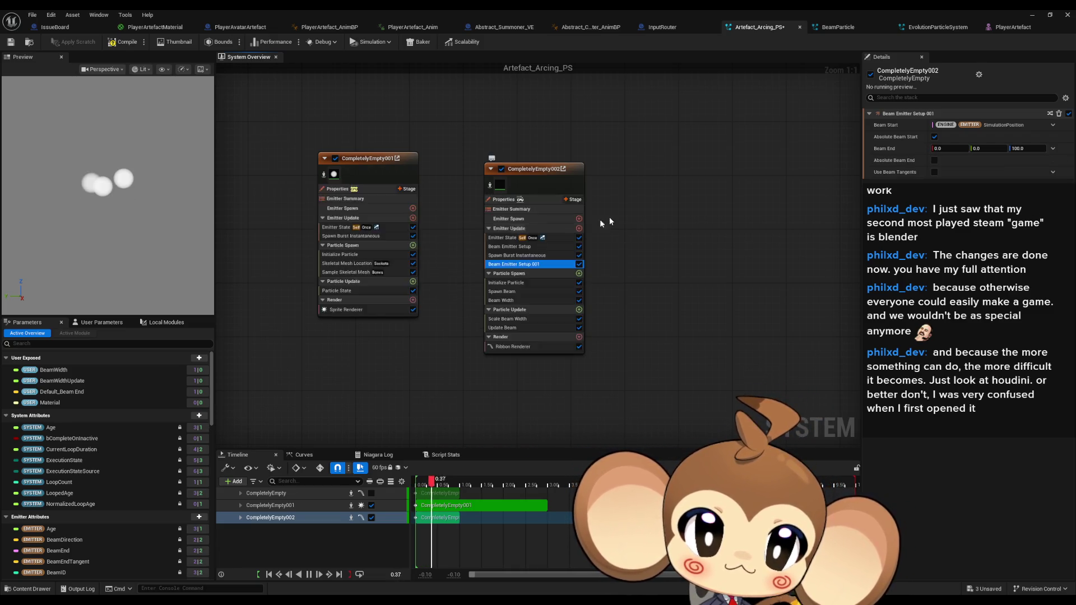
pyautogui.click(535, 246)
pyautogui.press('Delete')
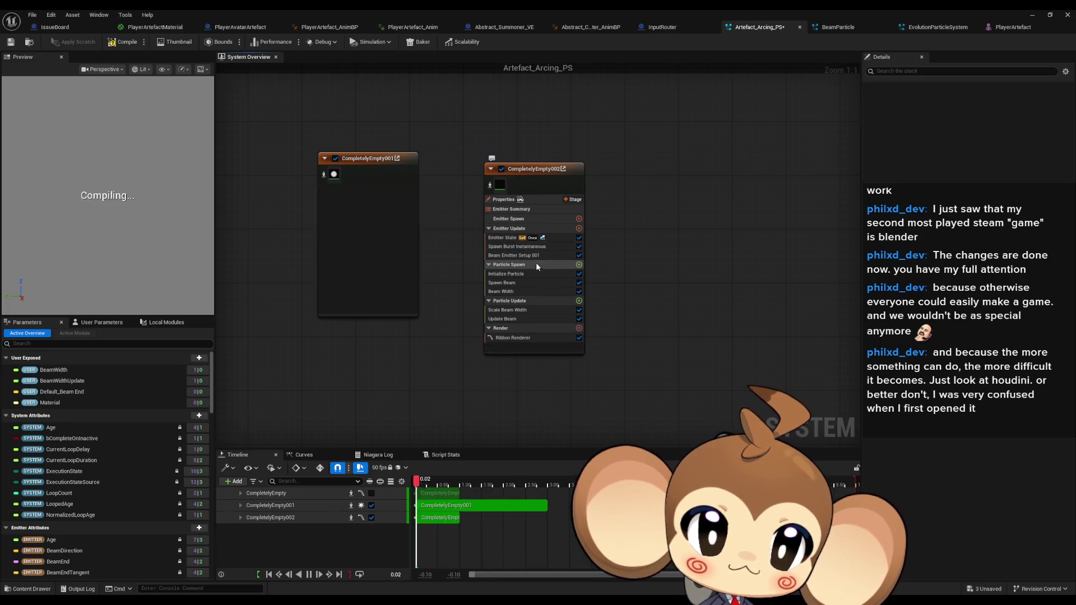
pyautogui.moveTo(510, 255); pyautogui.dragTo(519, 246)
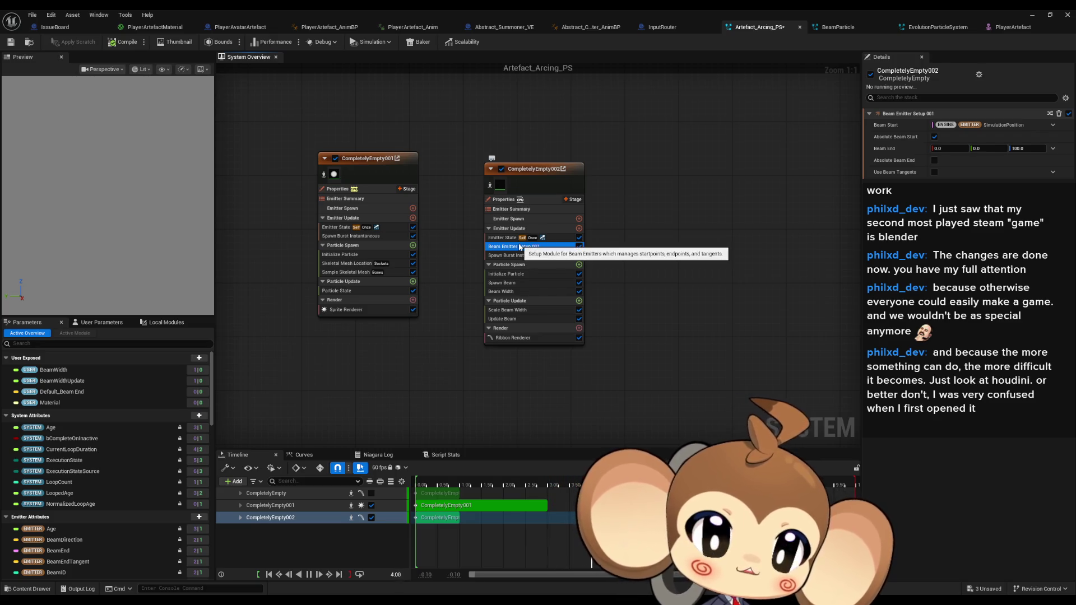
# Unlink Scale Beam Width's Beam Width Scale from BeamWidthUpdate so it reads 1.0
pyautogui.click(519, 256)
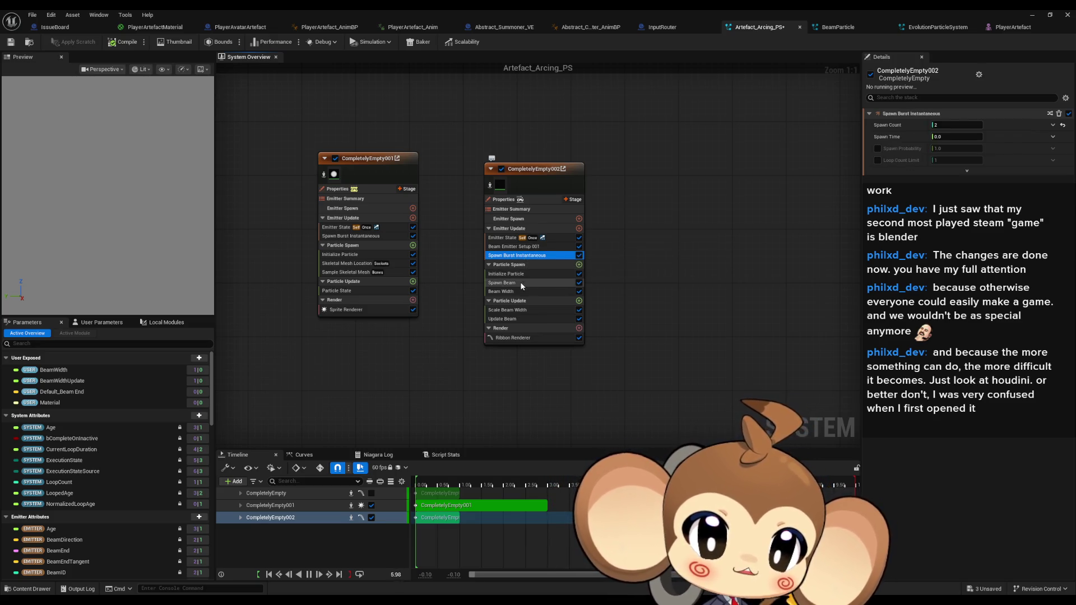
pyautogui.click(521, 283)
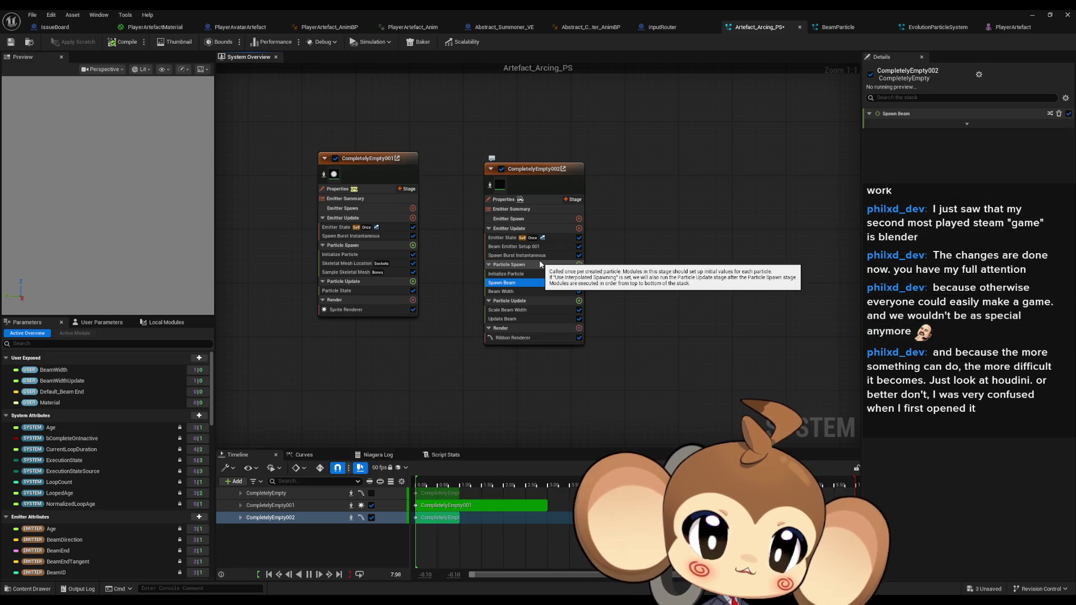
pyautogui.press('Down')
pyautogui.press('Down')
pyautogui.press('Down')
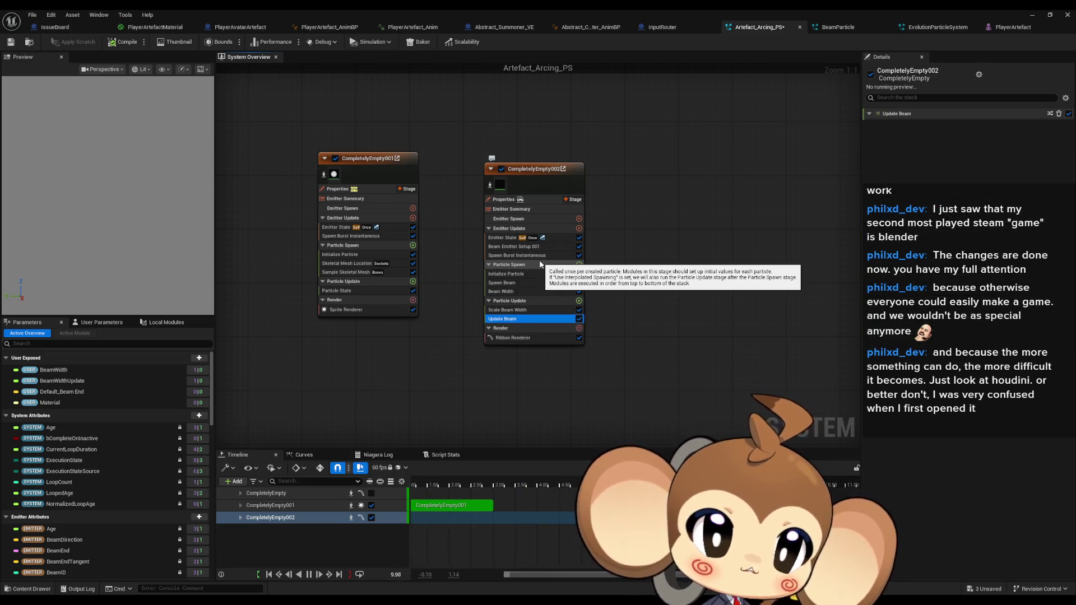
pyautogui.press('Up')
pyautogui.click(1068, 125)
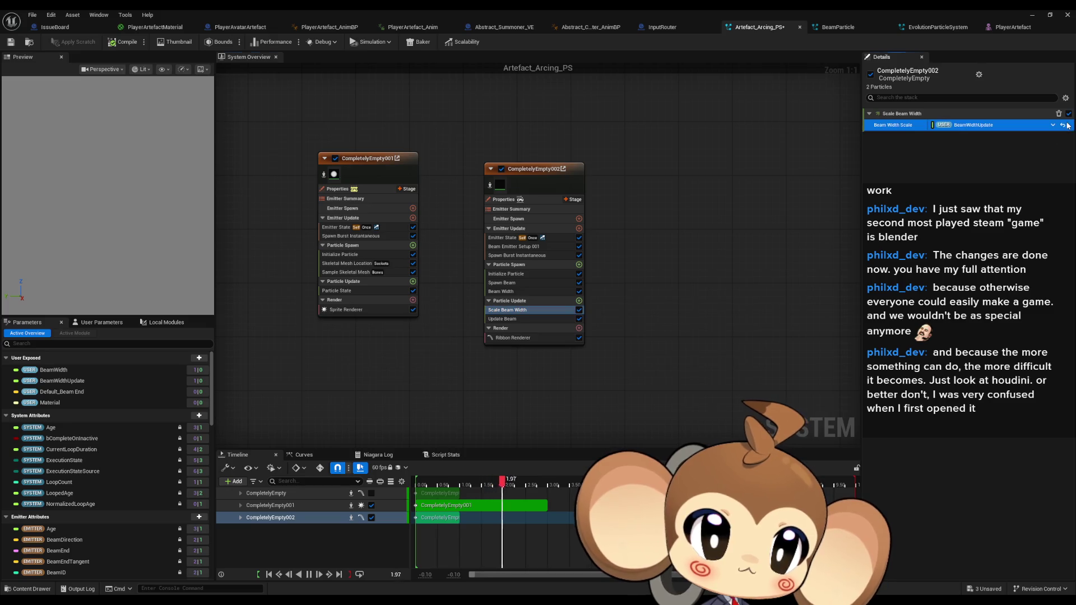
pyautogui.click(1063, 126)
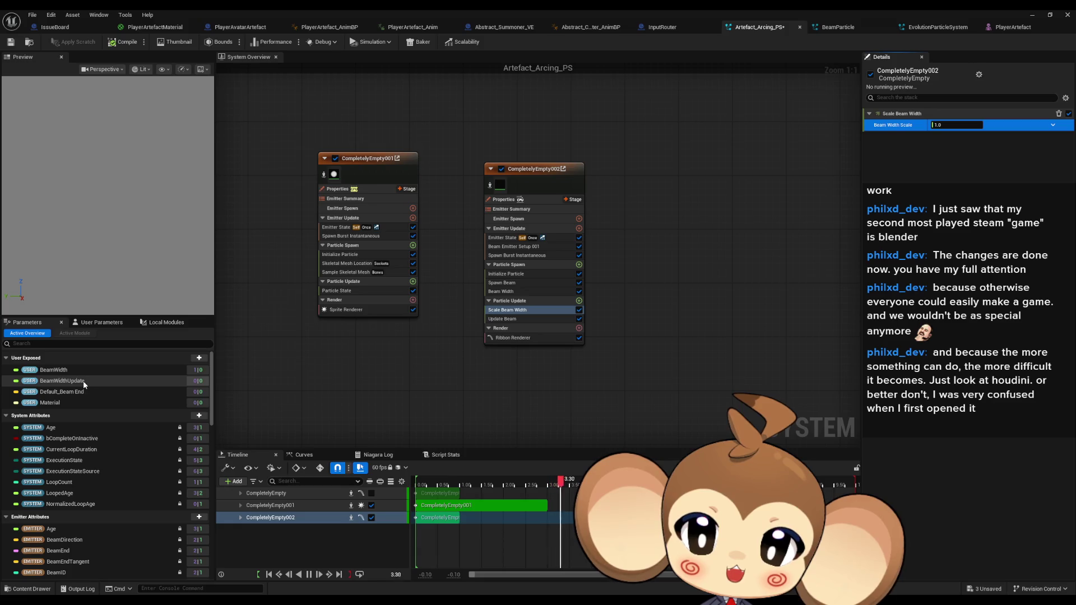
pyautogui.click(92, 324)
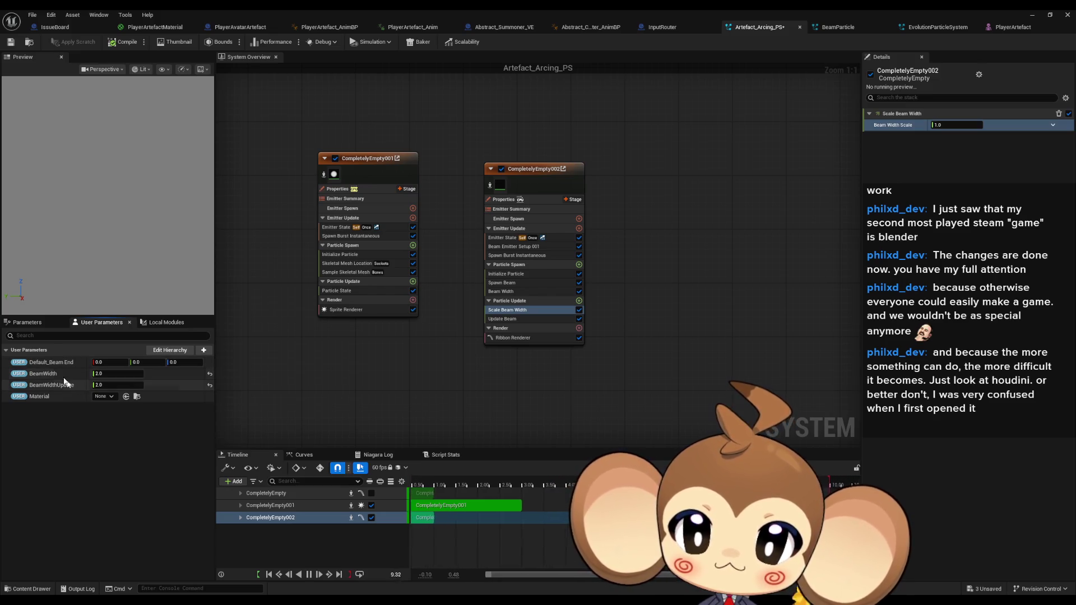
# Delete the BeamWidthUpdate, Default_Beam End and Material user parameters
pyautogui.click(43, 322)
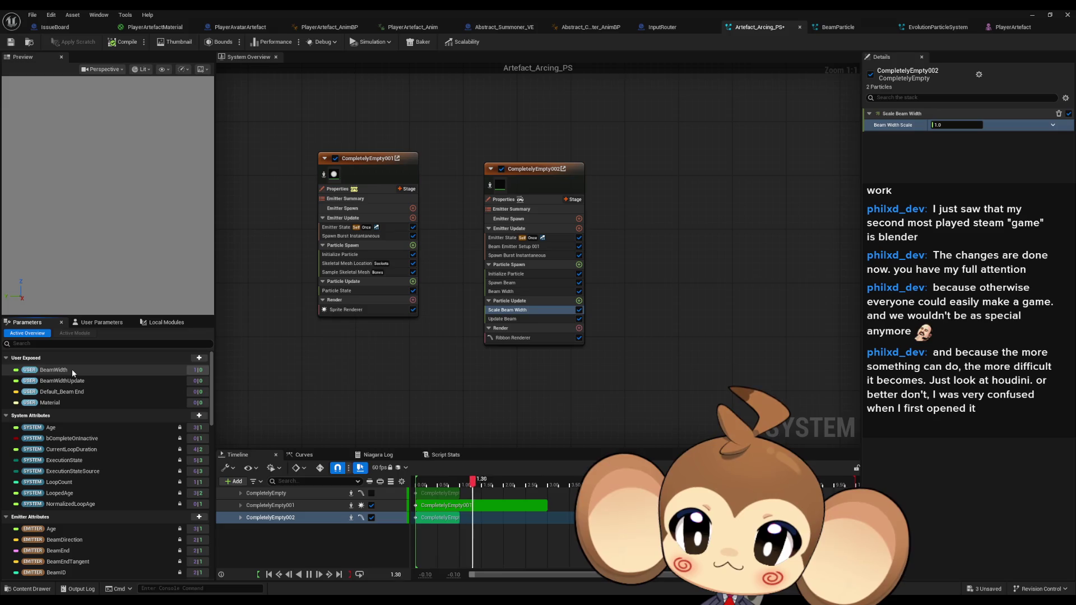
pyautogui.click(71, 369)
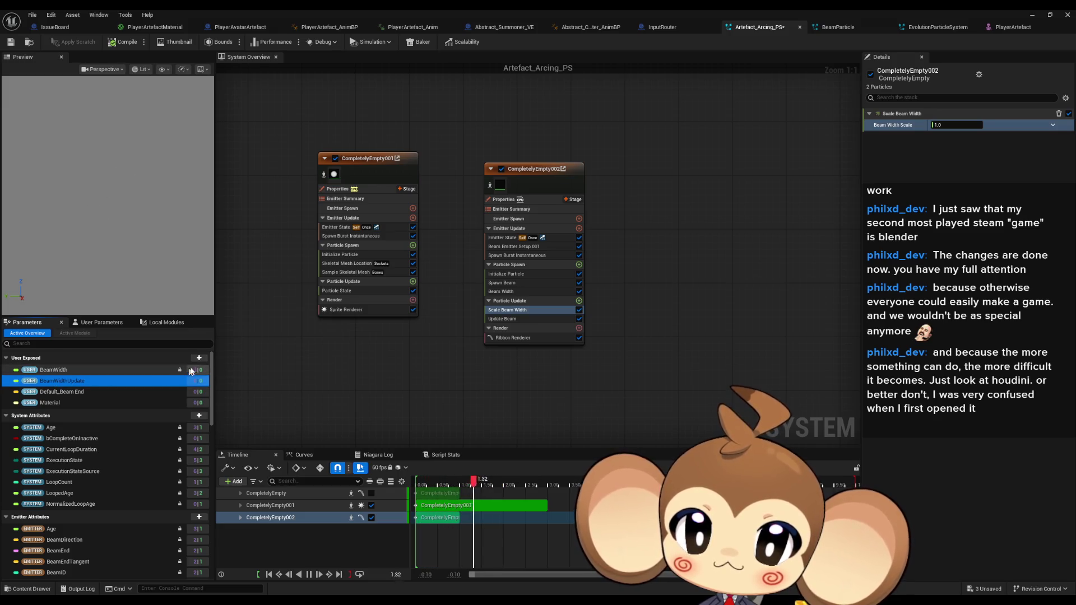
pyautogui.click(153, 381)
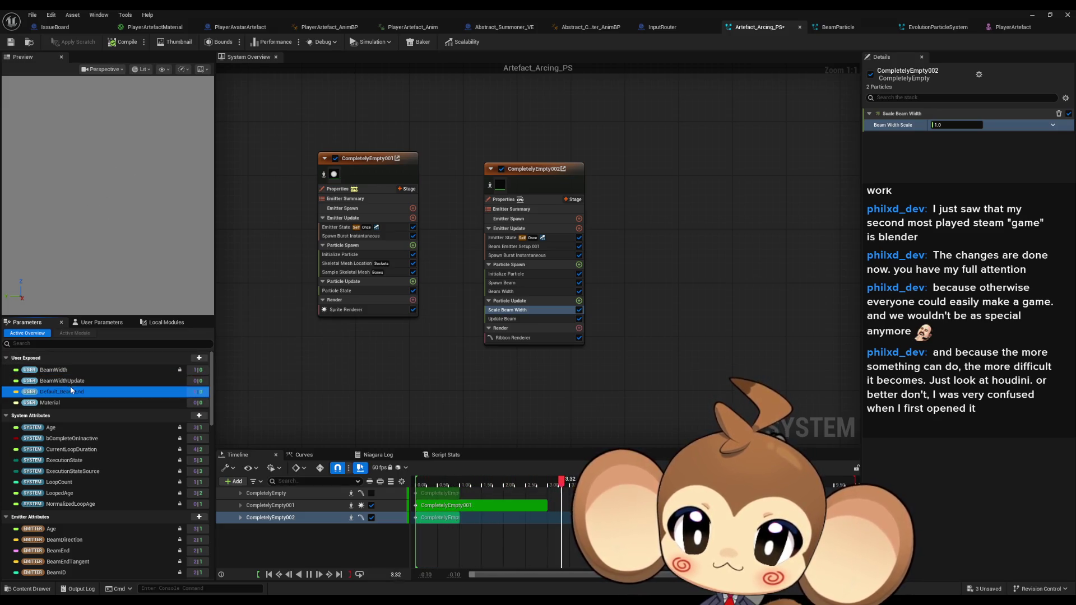
pyautogui.press('Delete')
pyautogui.click(66, 382)
pyautogui.press('Delete')
pyautogui.click(59, 381)
pyautogui.press('Delete')
# Reset the beam's Beam Width module input from BeamWidth to its default 10.0
pyautogui.click(113, 371)
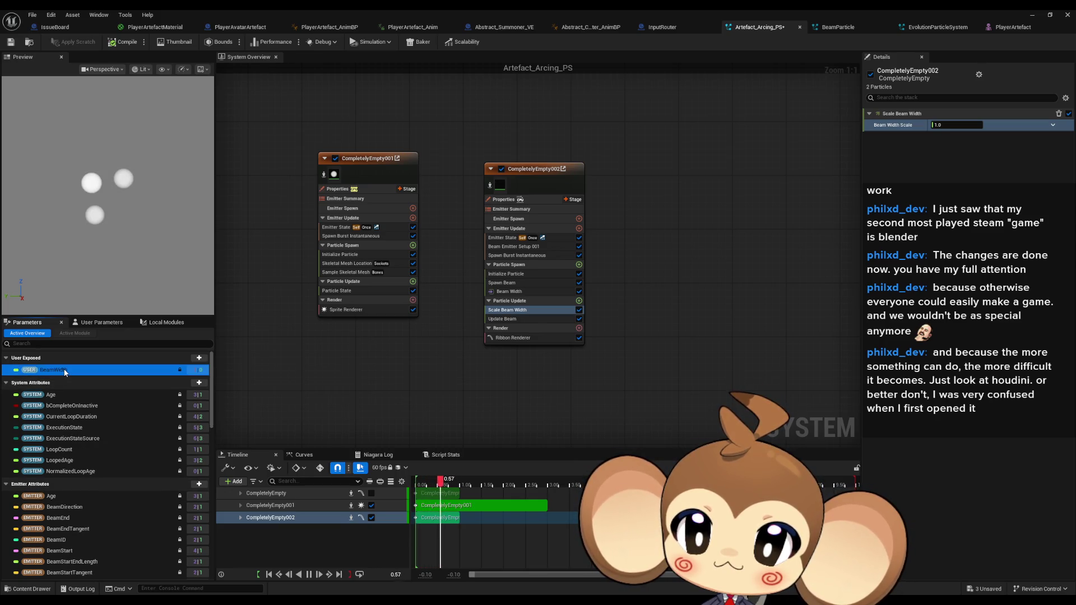
pyautogui.moveTo(181, 372)
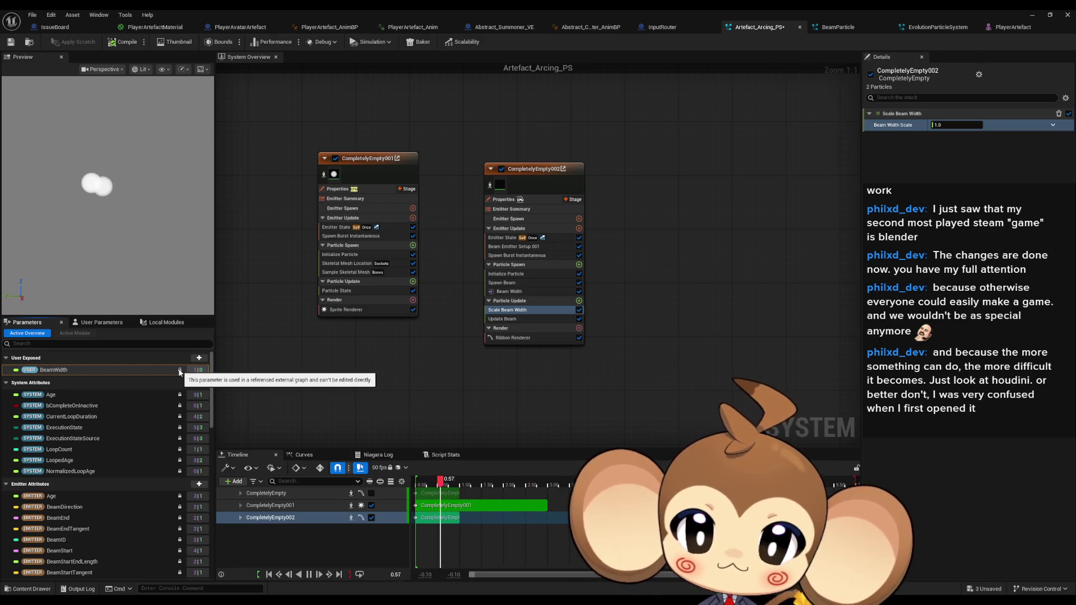
pyautogui.click(507, 338)
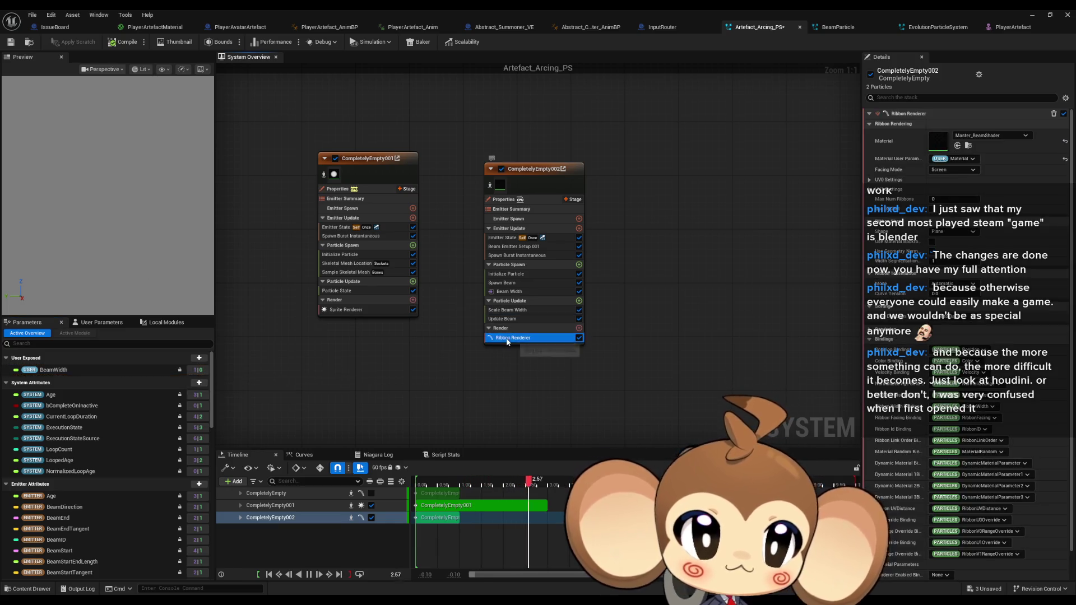
pyautogui.press('Up')
pyautogui.press('Up')
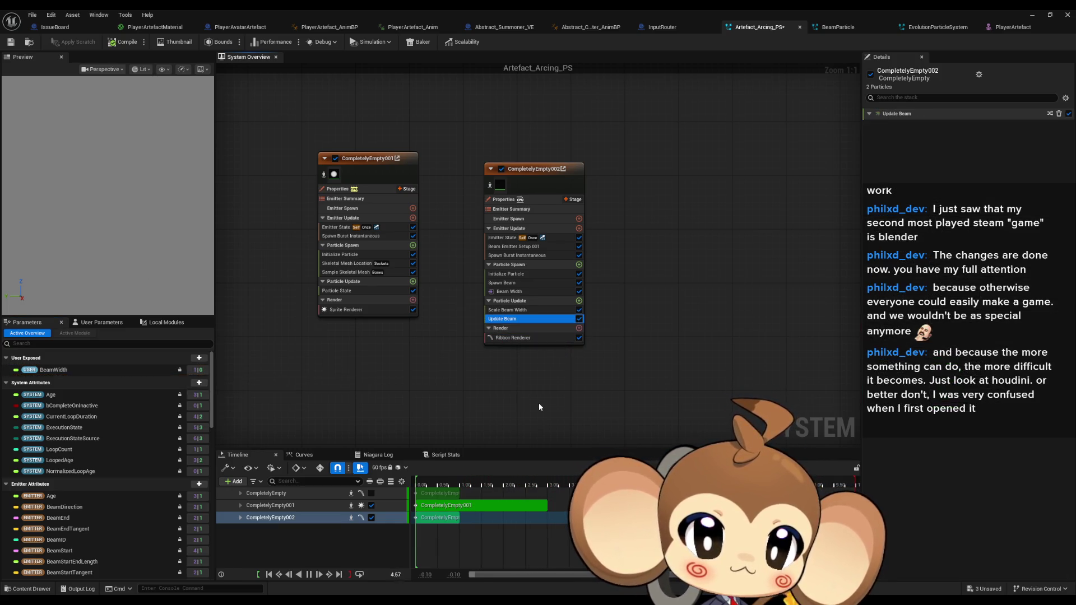
pyautogui.press('Up')
pyautogui.press('Down')
pyautogui.press('Up')
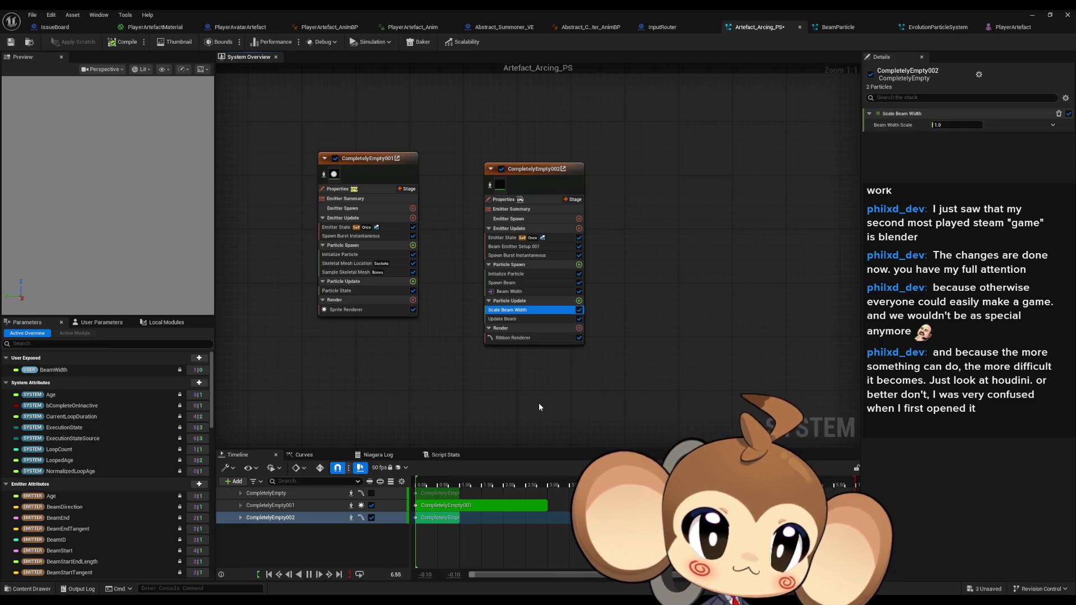
pyautogui.press('Up')
pyautogui.press('Up')
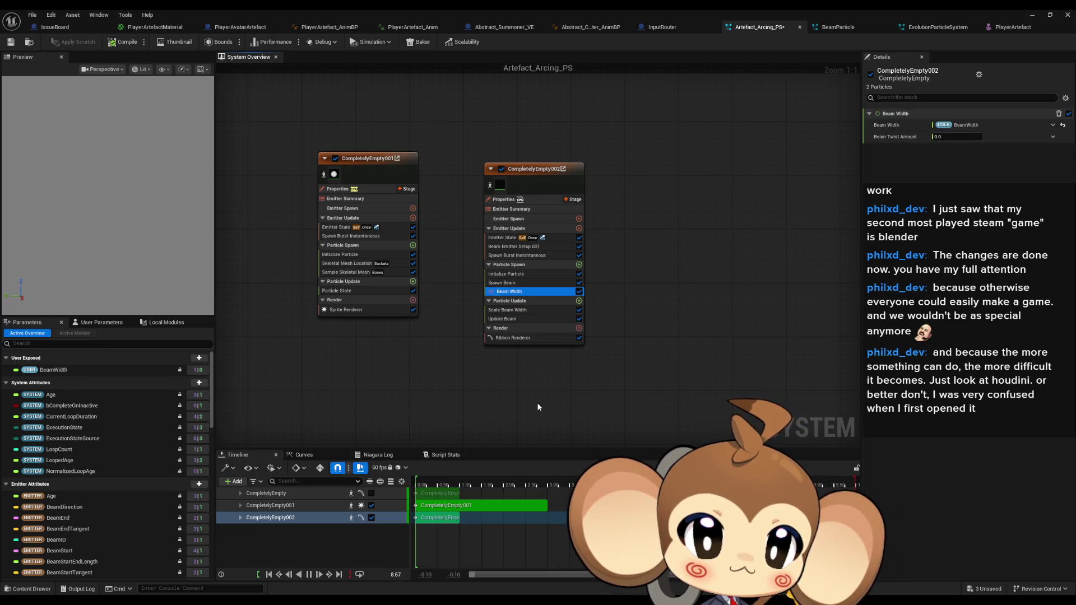
pyautogui.click(1062, 126)
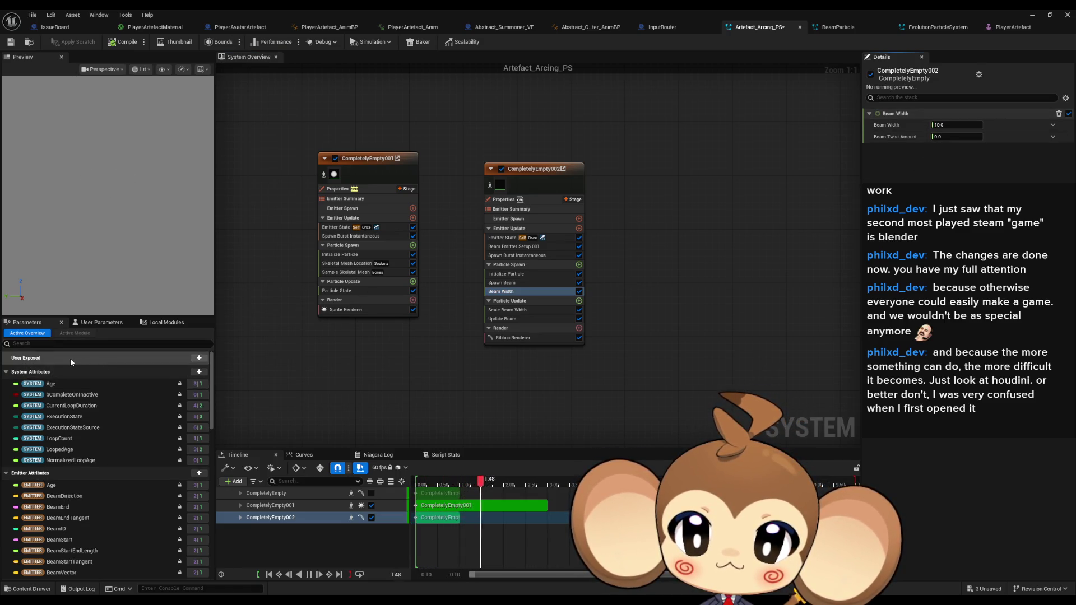
# Confirm no user parameters remain in the system
pyautogui.click(100, 322)
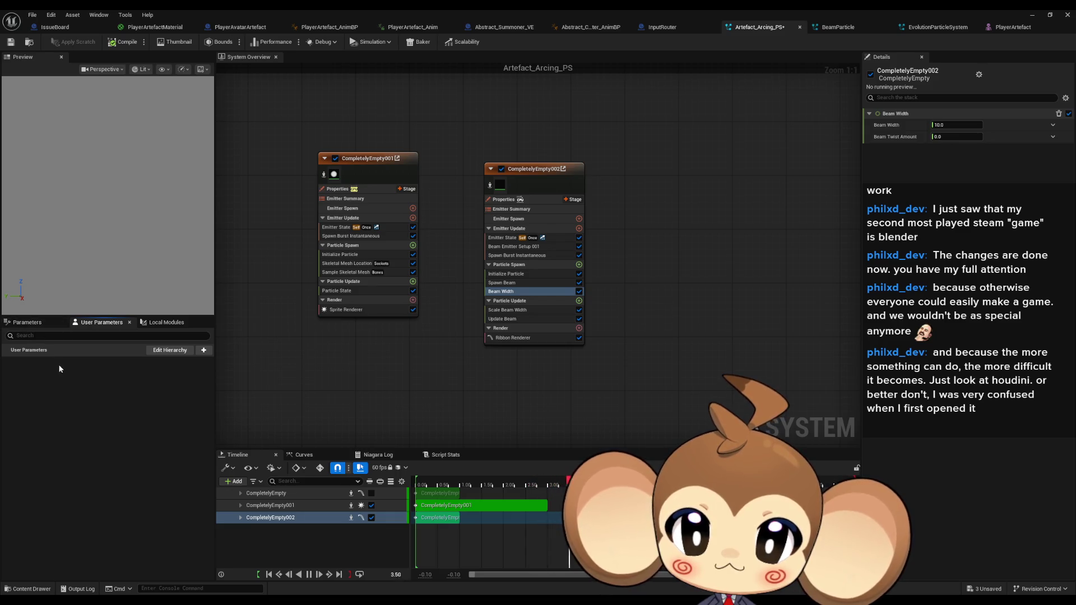
pyautogui.click(28, 323)
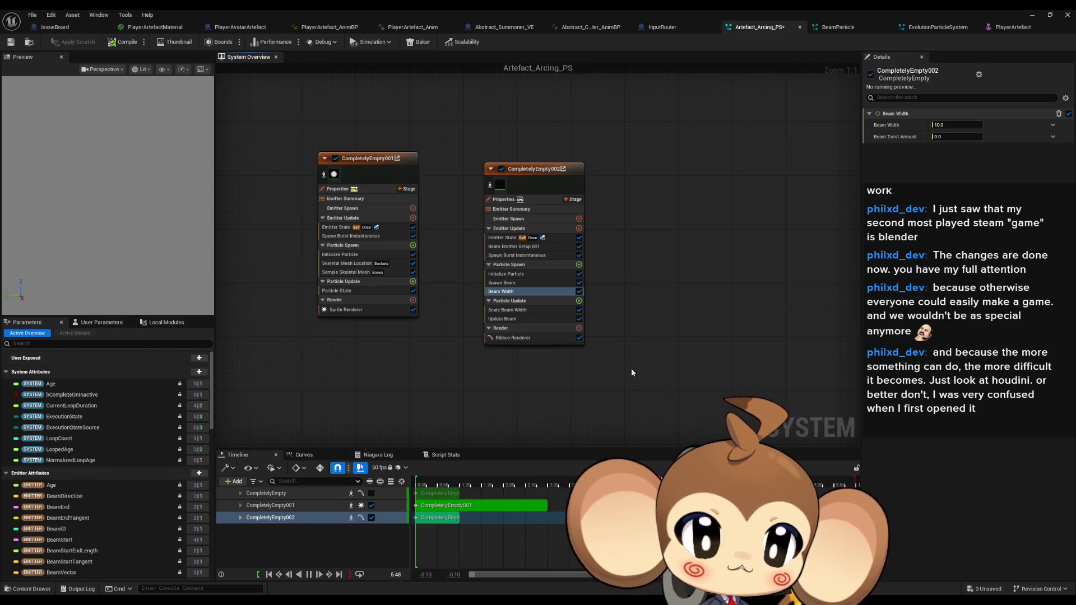
pyautogui.click(505, 319)
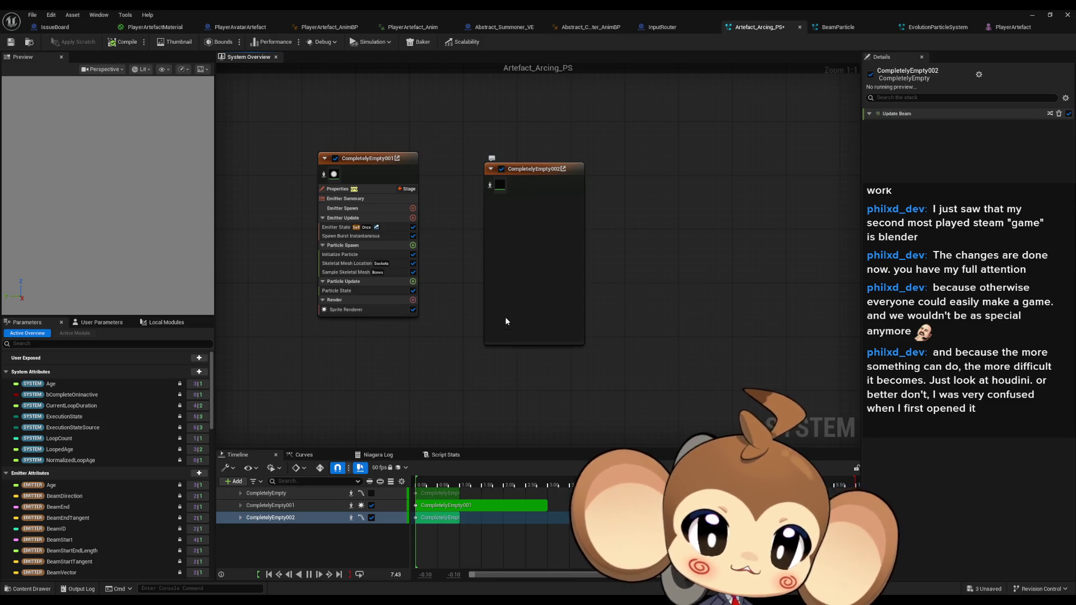
# Review the beam's Spawn Burst, Initialize Particle, Spawn Beam, Scale Beam Width and Update Beam modules
pyautogui.click(514, 256)
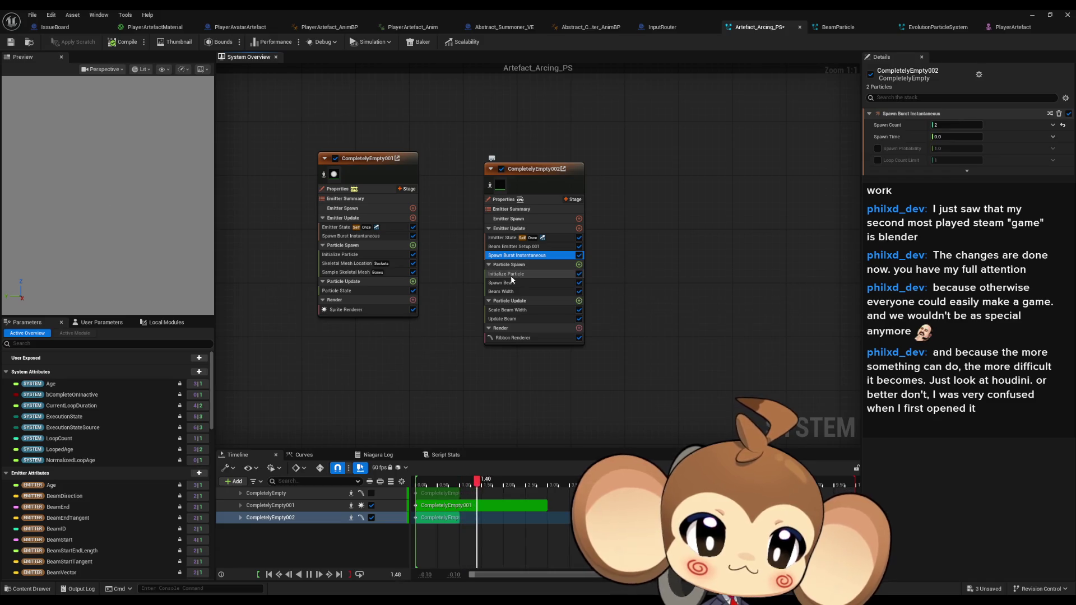
pyautogui.click(511, 275)
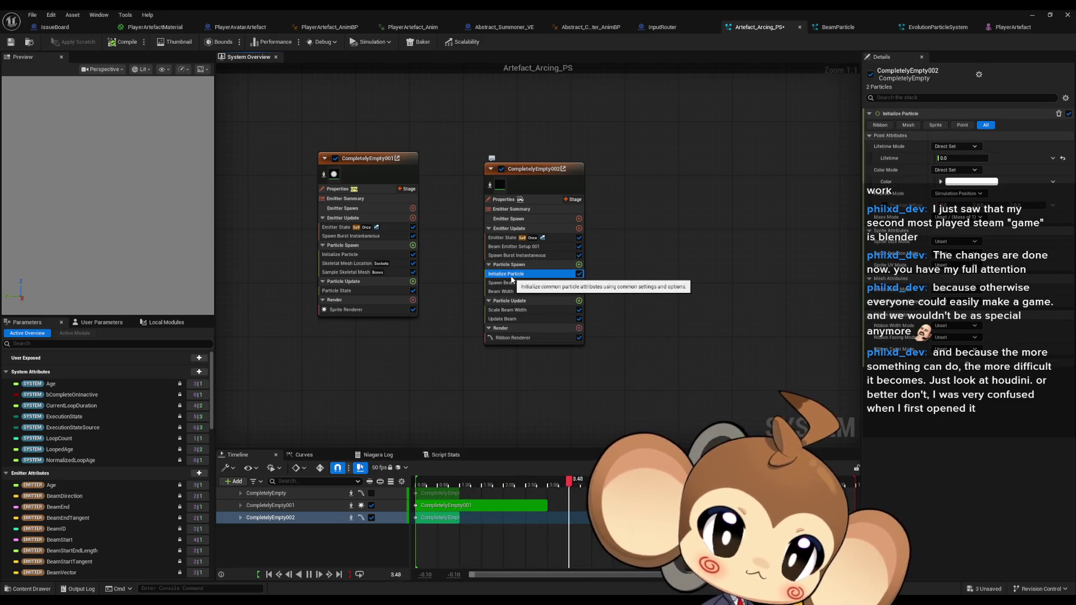
pyautogui.click(511, 283)
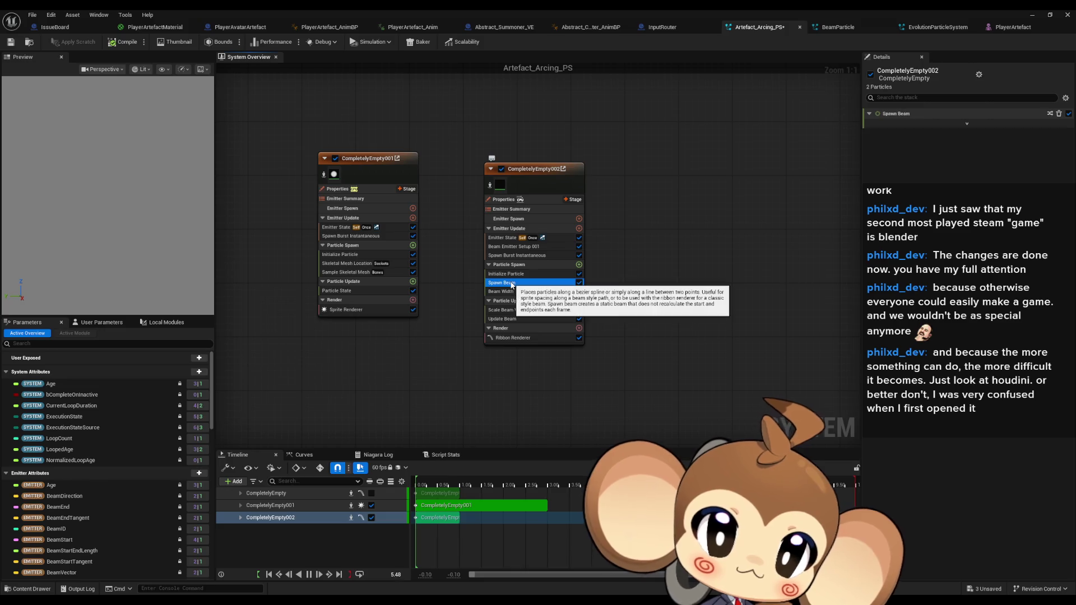
pyautogui.click(517, 311)
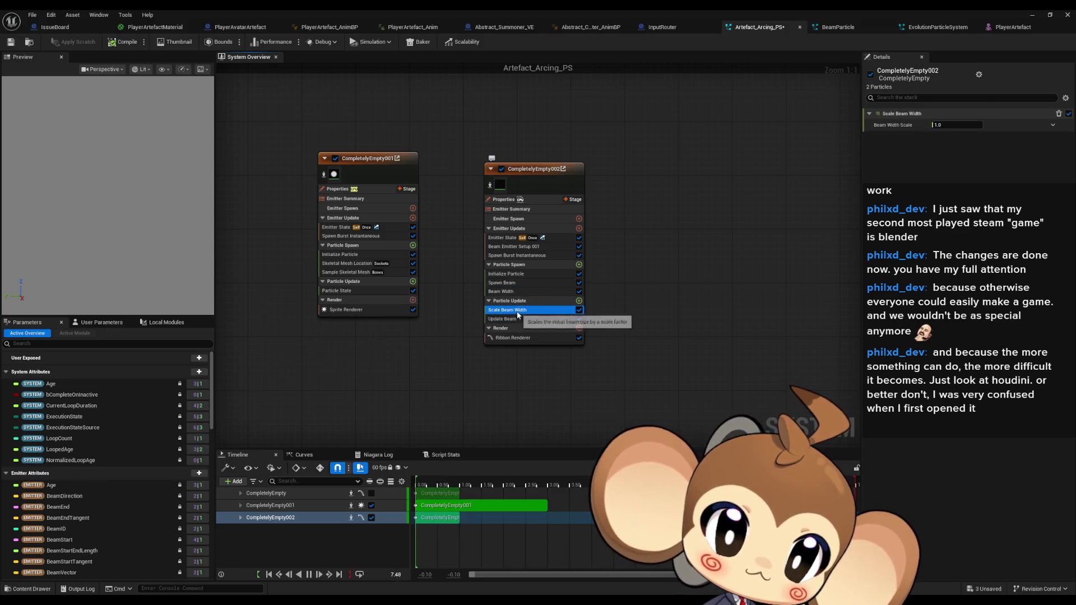
pyautogui.click(514, 319)
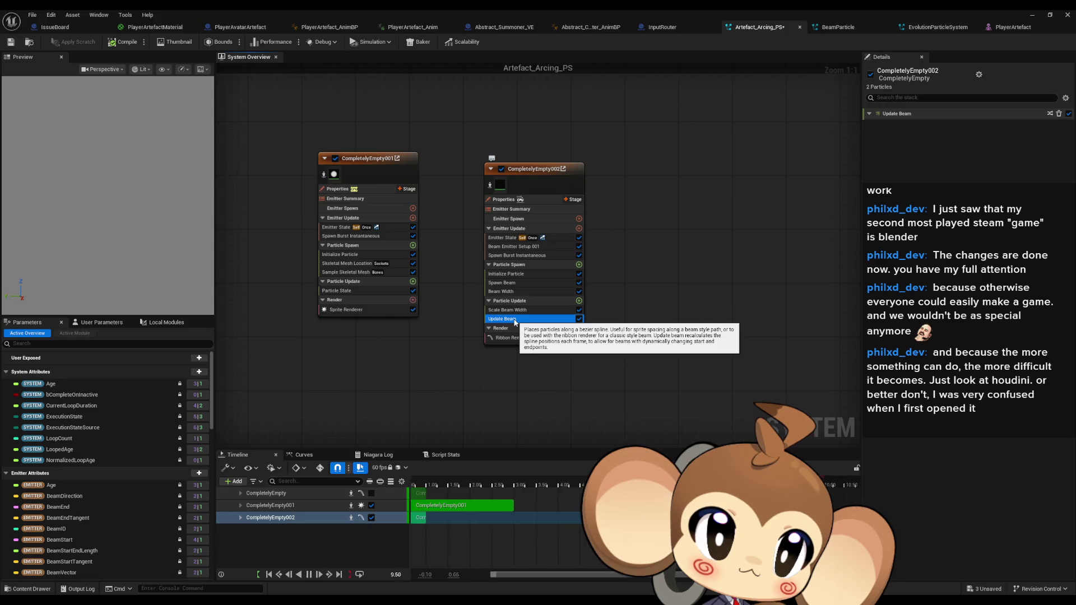
pyautogui.click(507, 310)
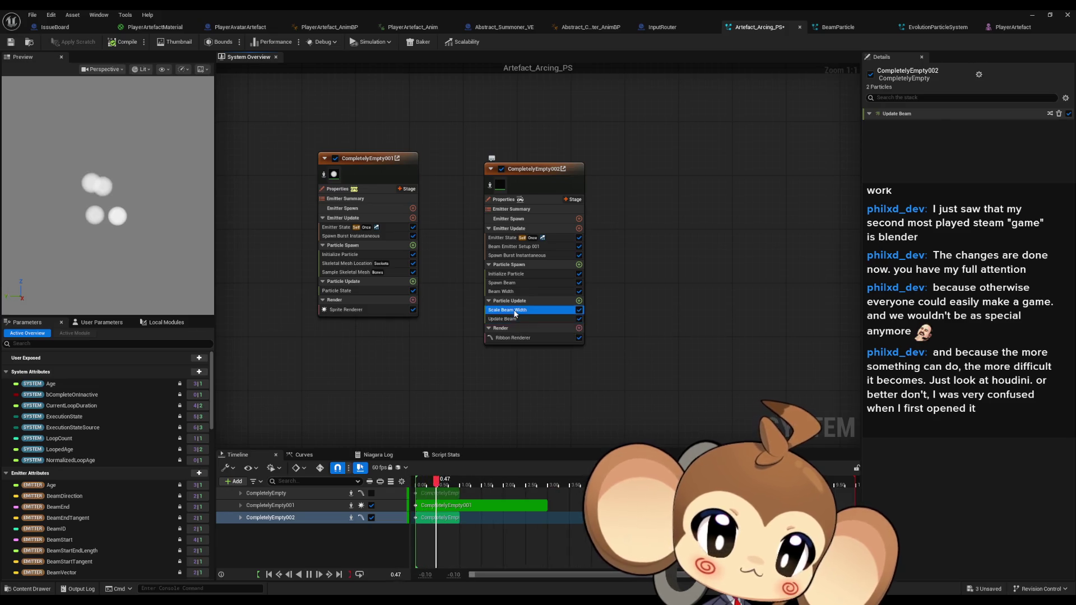
pyautogui.click(503, 256)
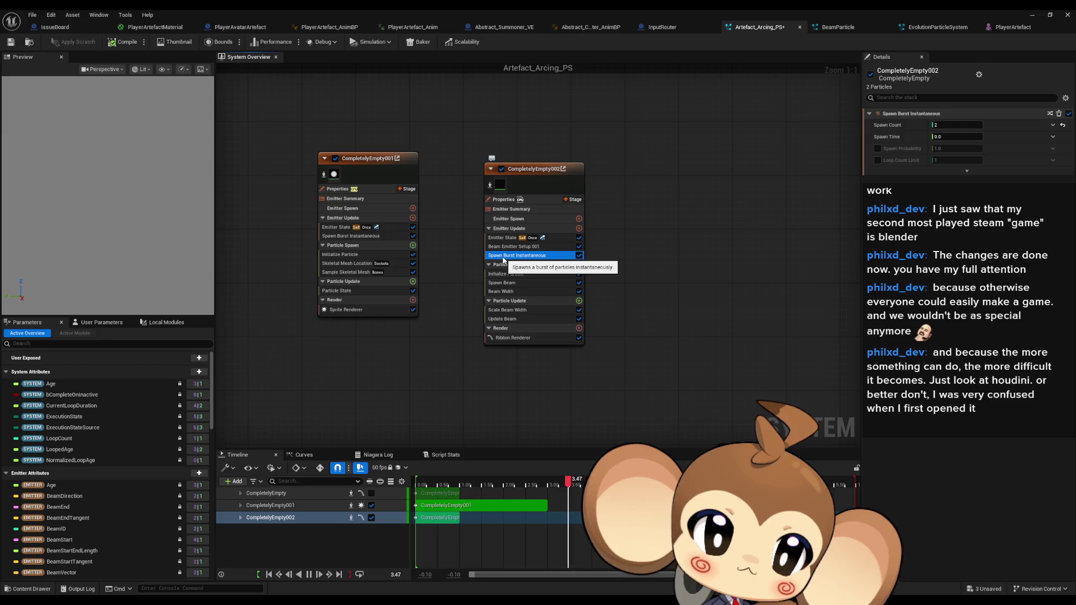
# Set Beam Emitter Setup 001's Beam End to 100.0, 0.0, 100.0
pyautogui.click(501, 249)
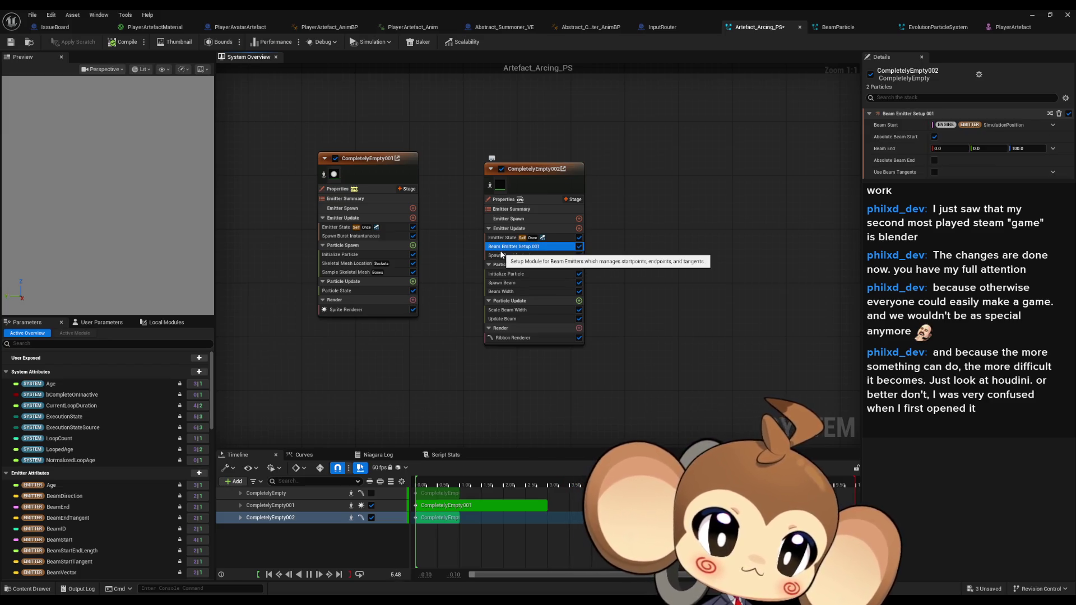
pyautogui.click(1053, 125)
pyautogui.click(1055, 127)
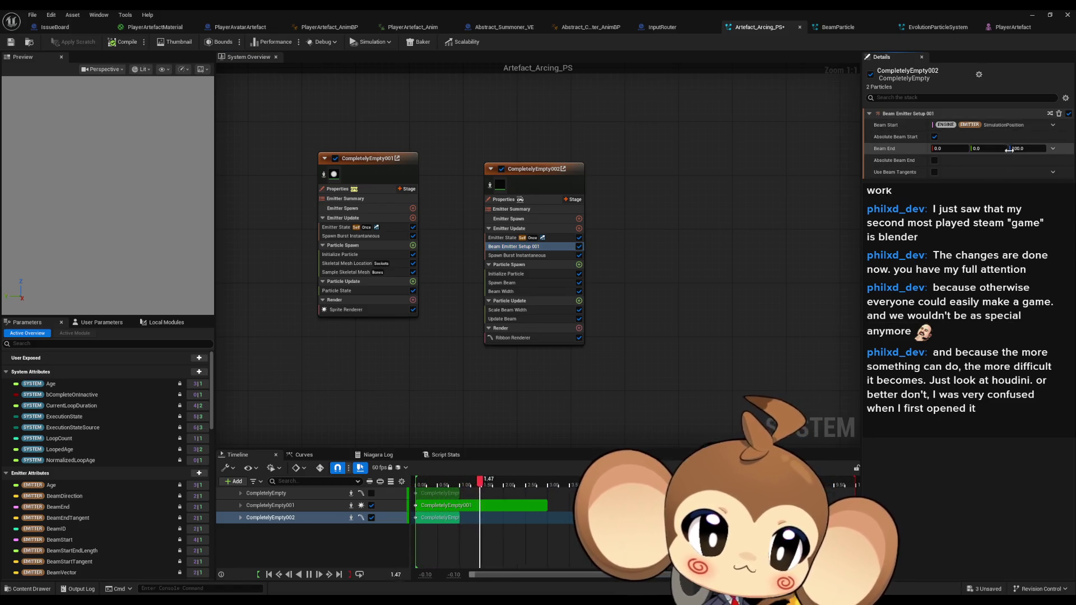
pyautogui.click(952, 152)
pyautogui.write('100')
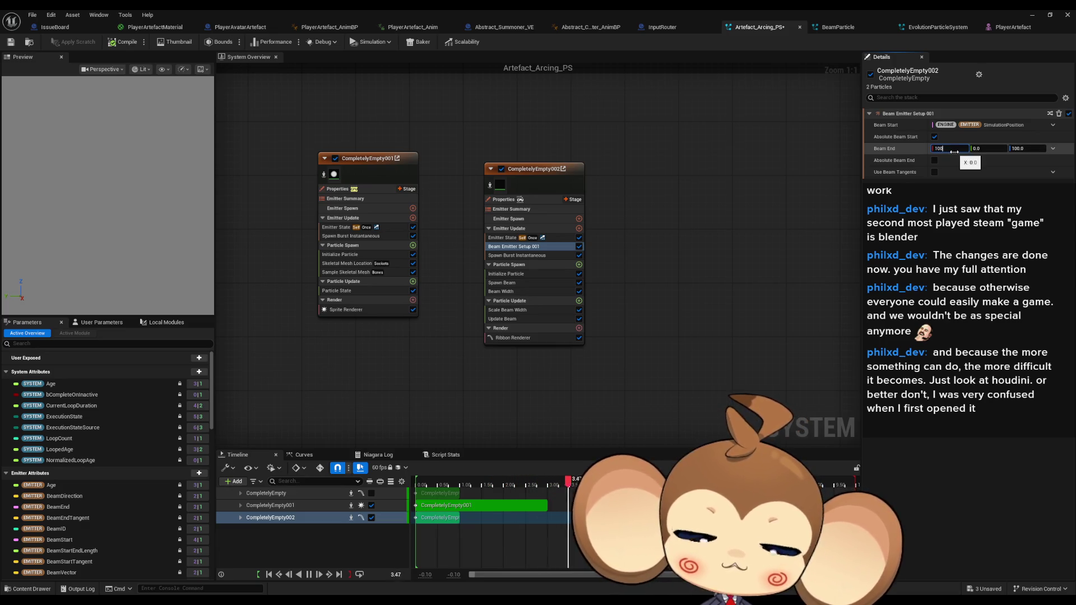
pyautogui.press('Return')
pyautogui.click(504, 340)
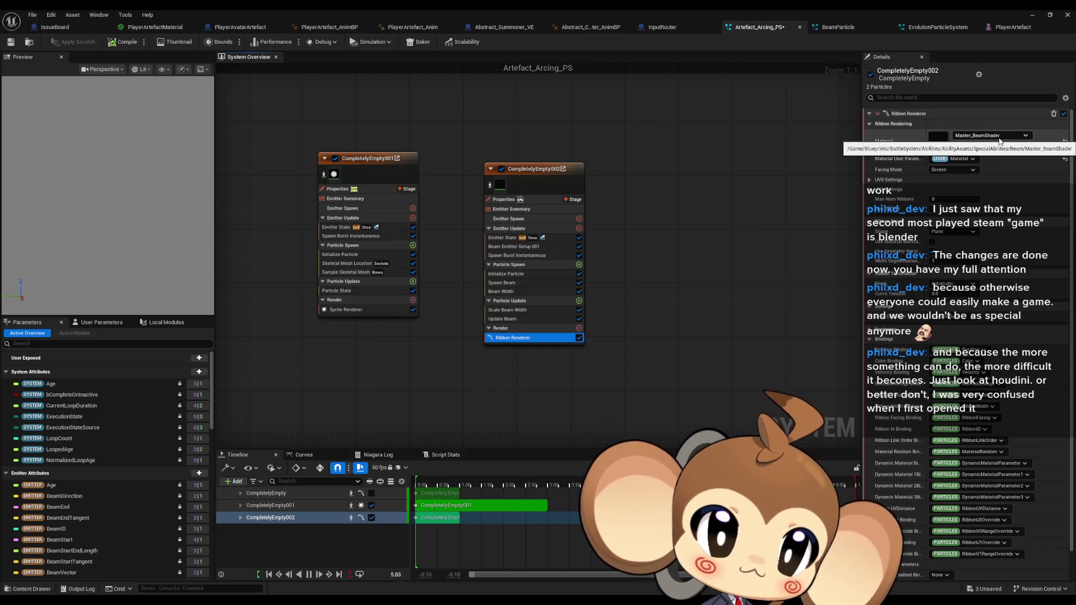
# Open the ribbon's Master_BeamShader material and set its Opacity default to 1.0
pyautogui.rightClick(645, 209)
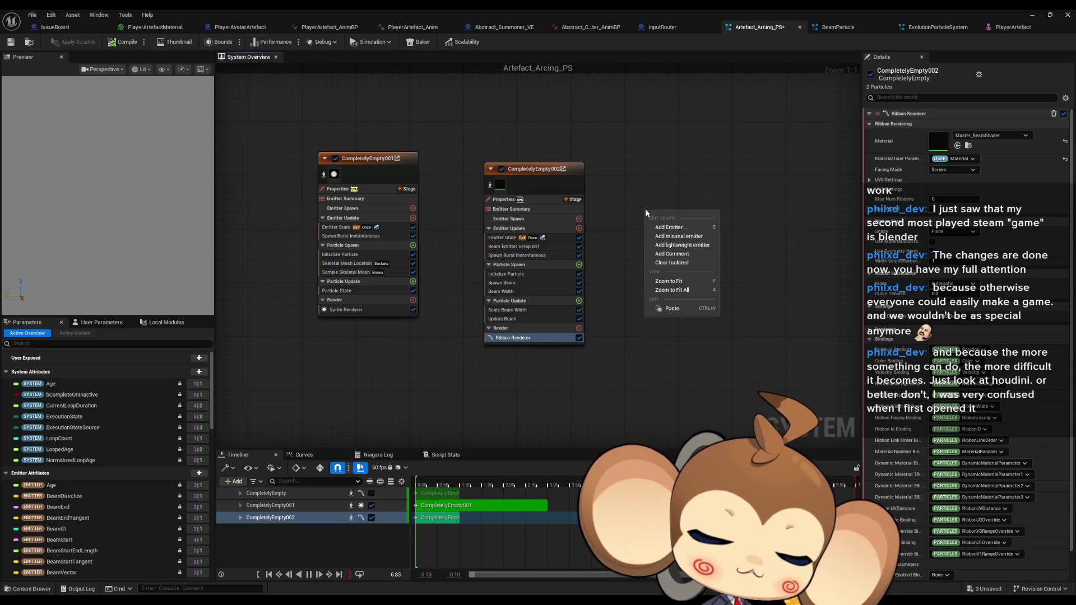
pyautogui.click(642, 167)
pyautogui.doubleClick(936, 141)
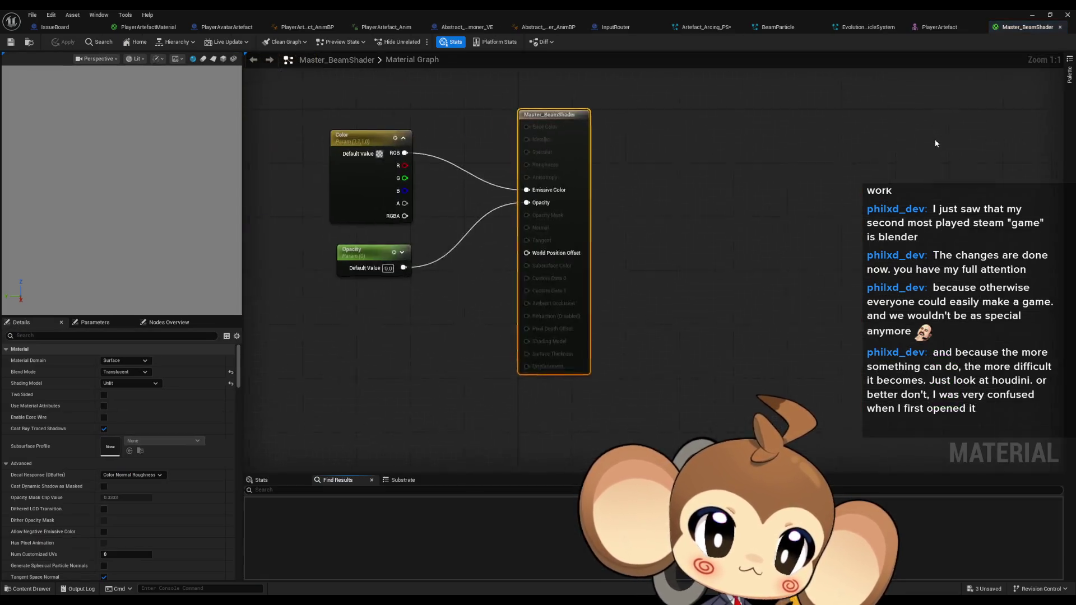
pyautogui.click(514, 311)
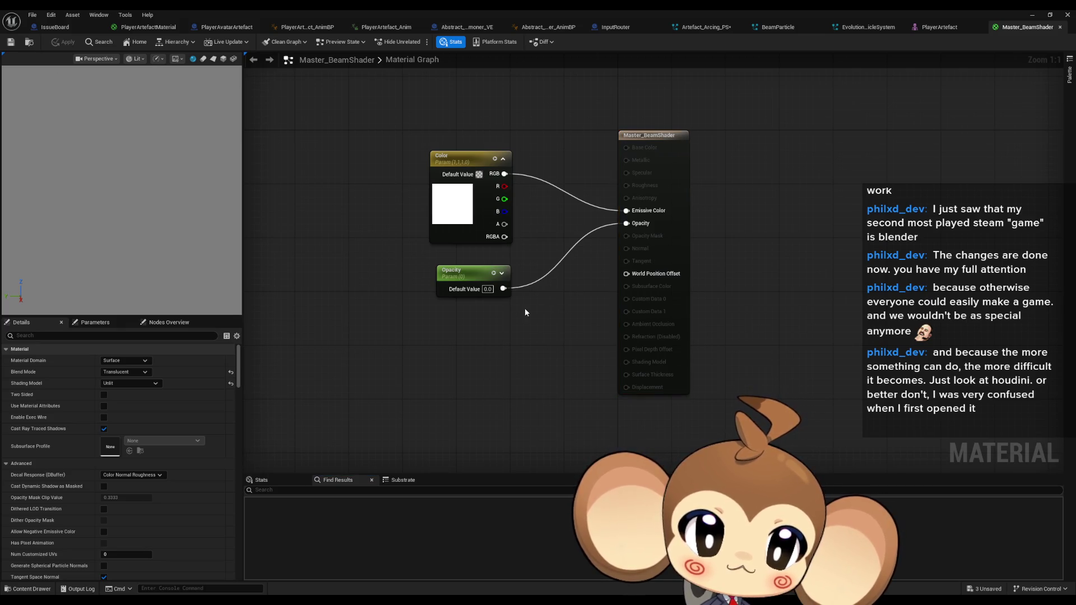
pyautogui.write('1')
pyautogui.press('Return')
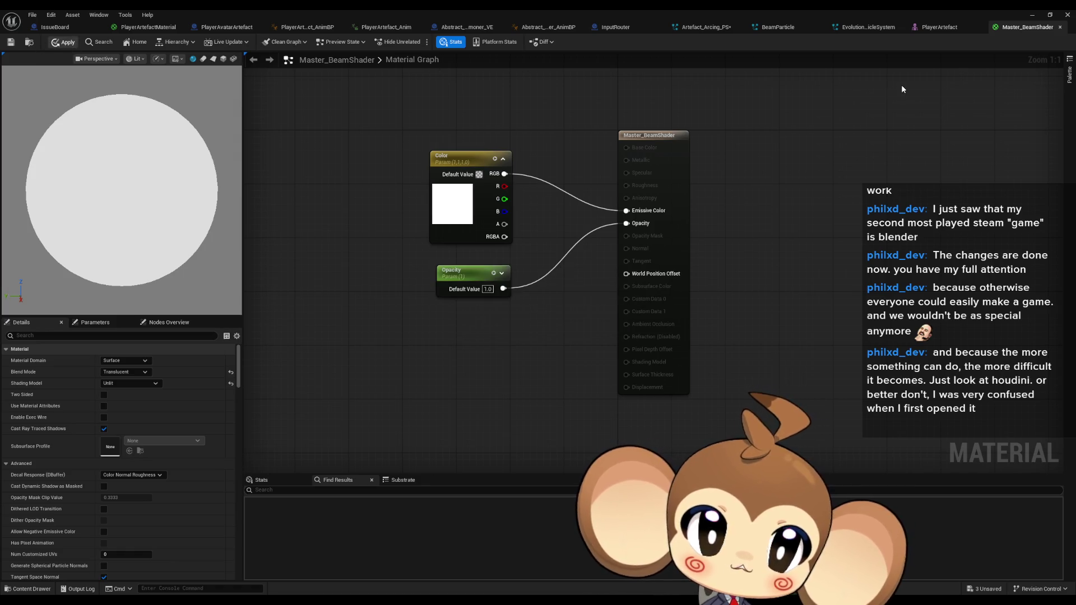
pyautogui.click(707, 27)
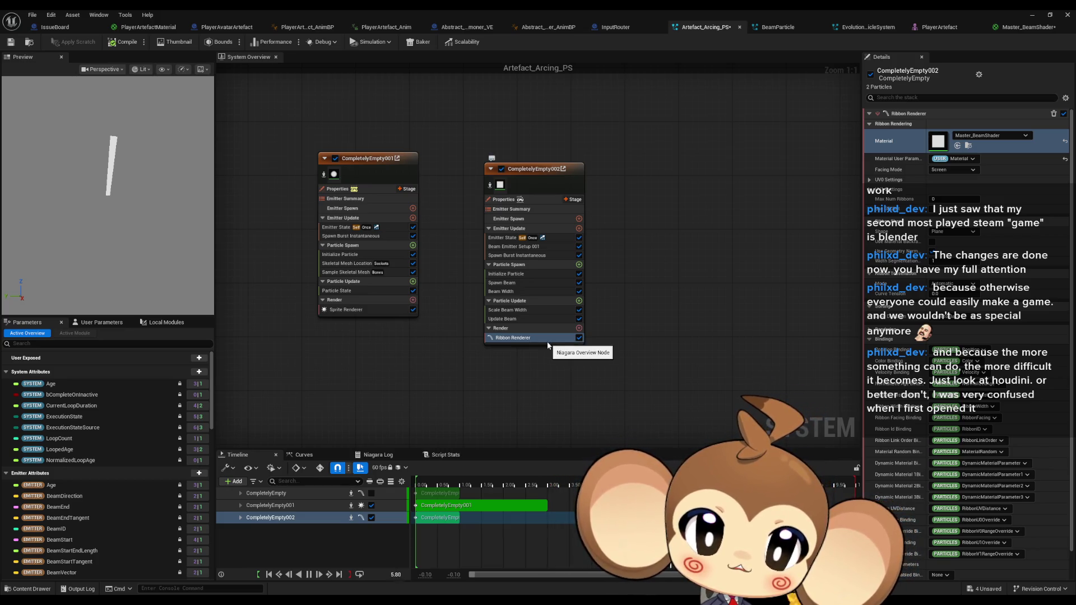
# Set the beam emitter's Initialize Particle Lifetime to 1
pyautogui.click(513, 255)
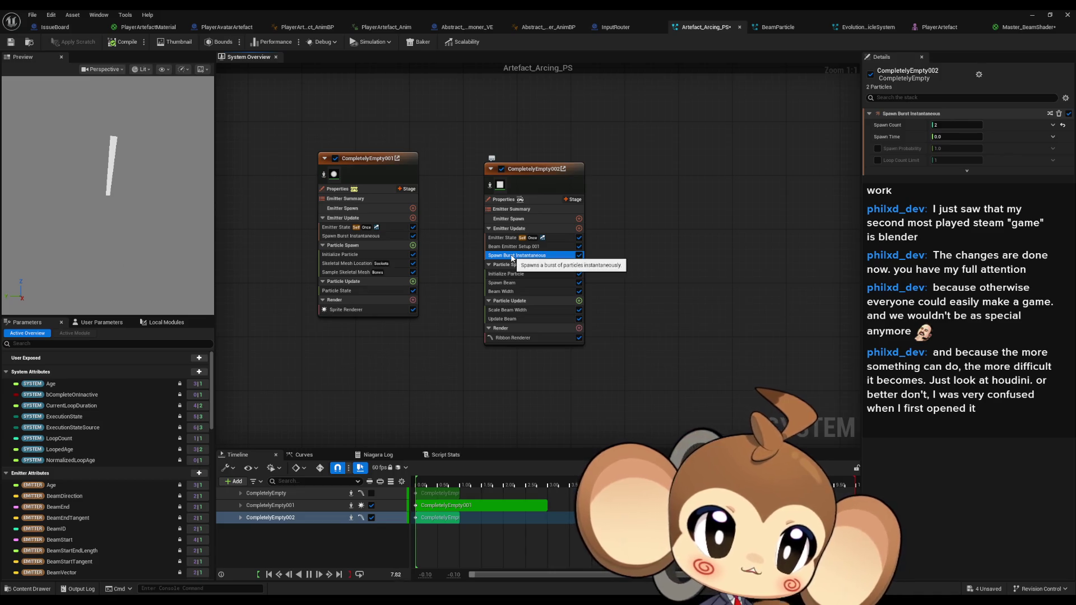
pyautogui.click(509, 312)
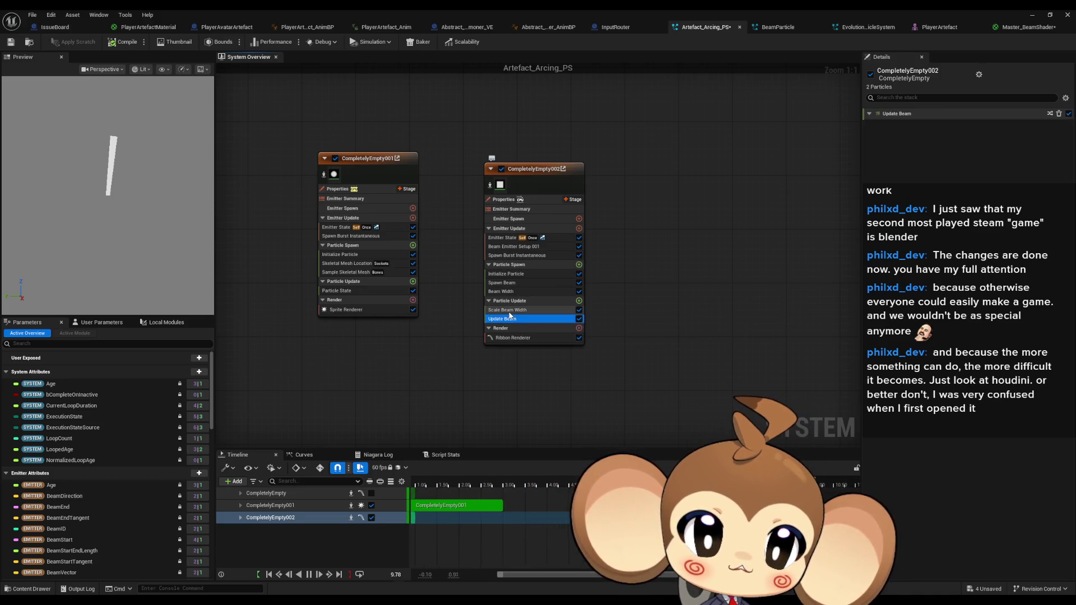
pyautogui.click(510, 275)
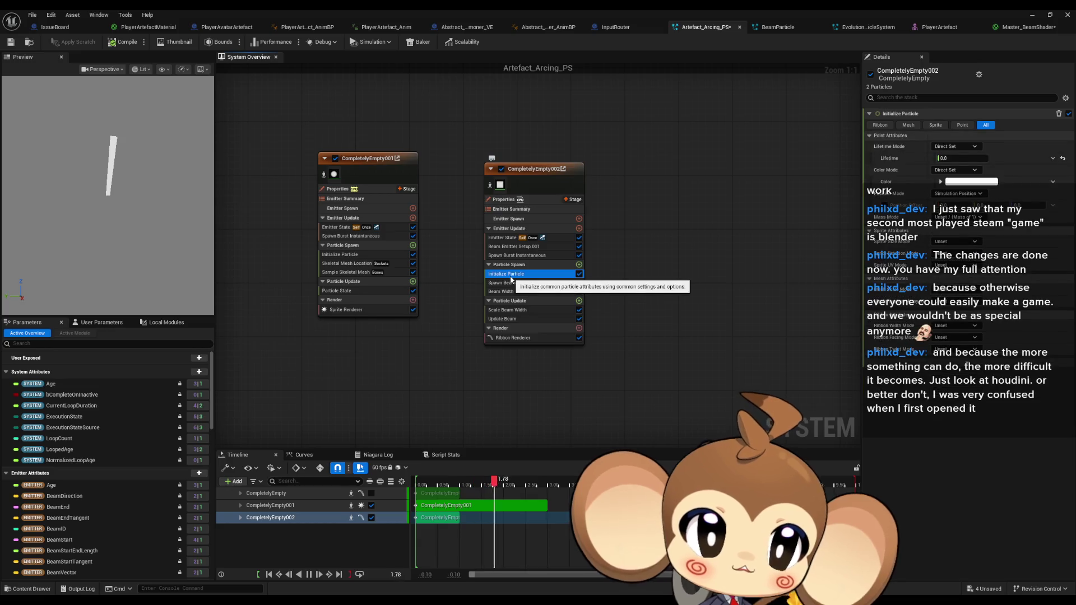
pyautogui.click(956, 158)
pyautogui.write('1')
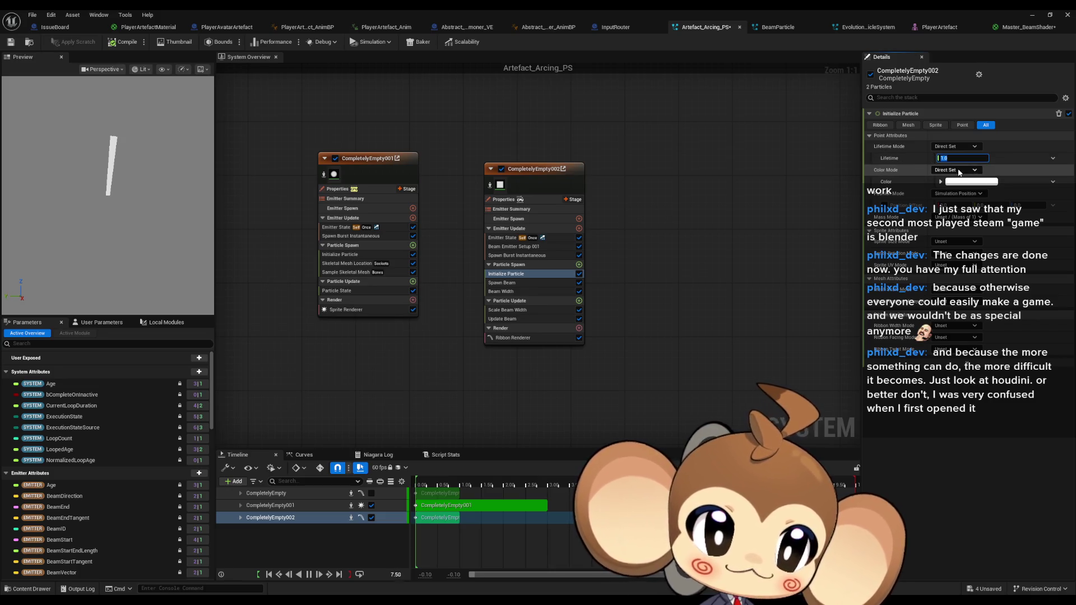
# Review the beam's Spawn Burst count, Beam Emitter Setup and Emitter State loop behavior
pyautogui.click(518, 256)
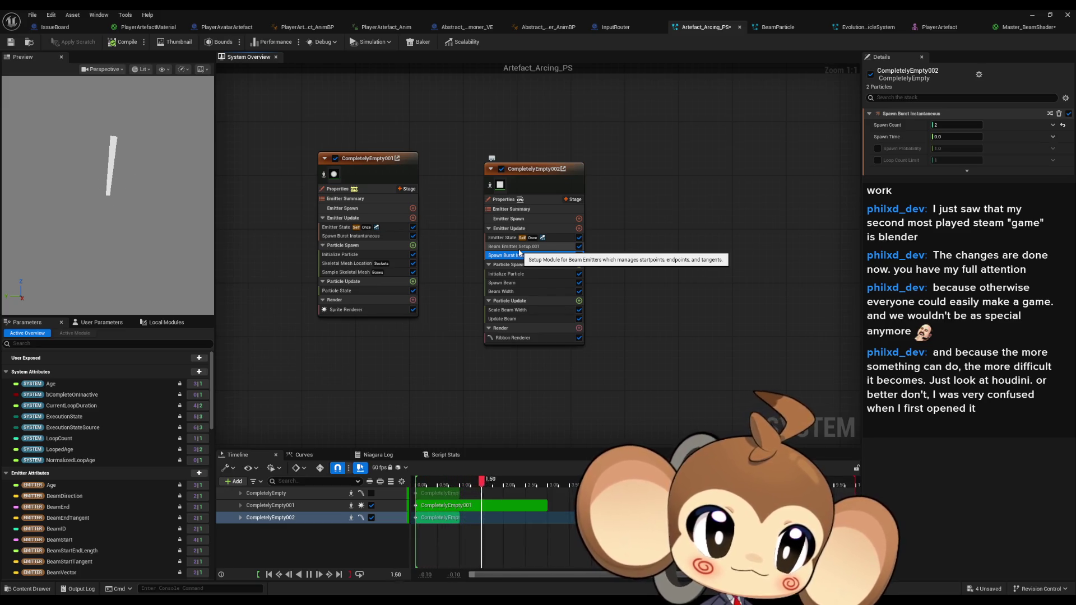
pyautogui.click(519, 248)
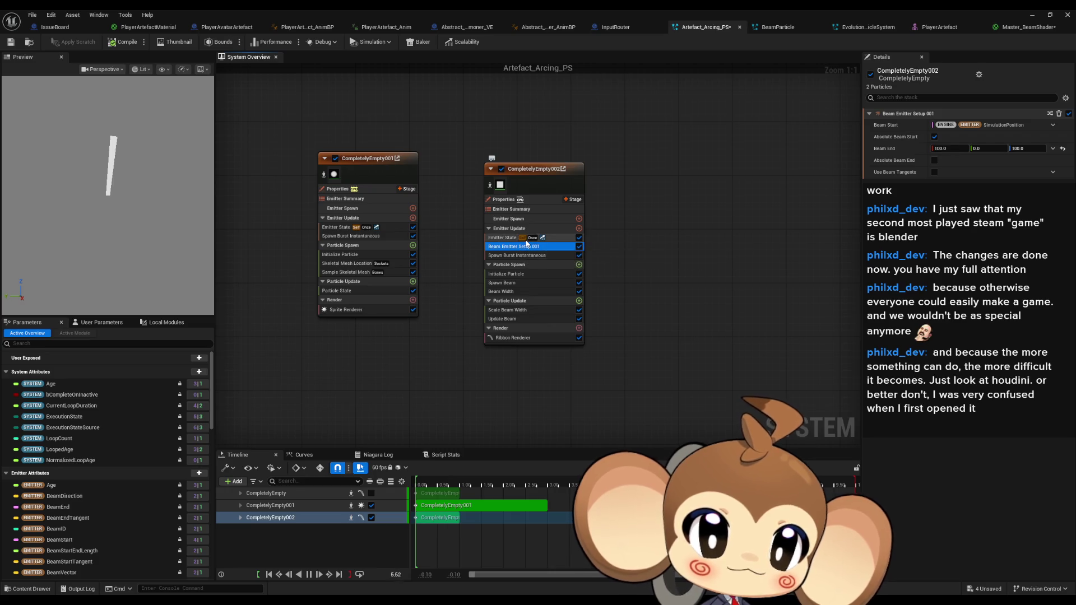
pyautogui.click(521, 238)
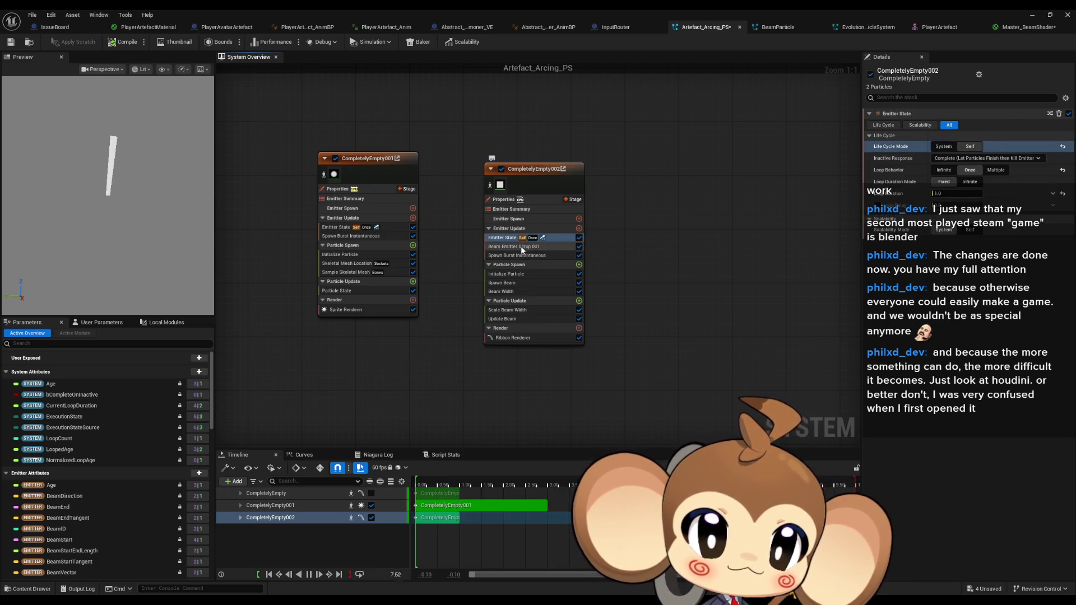
pyautogui.click(533, 238)
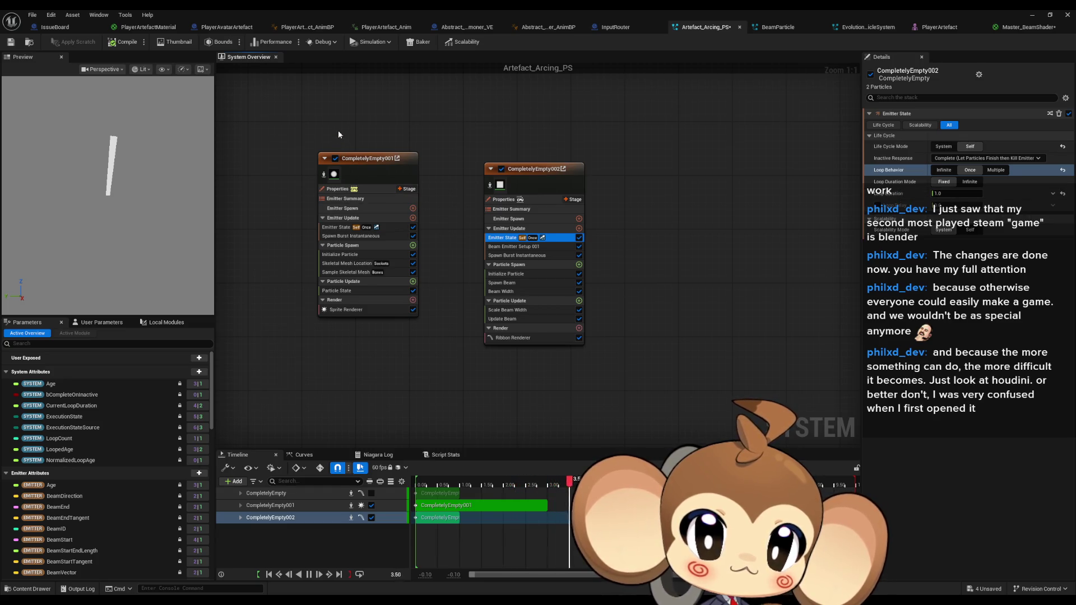
pyautogui.click(381, 172)
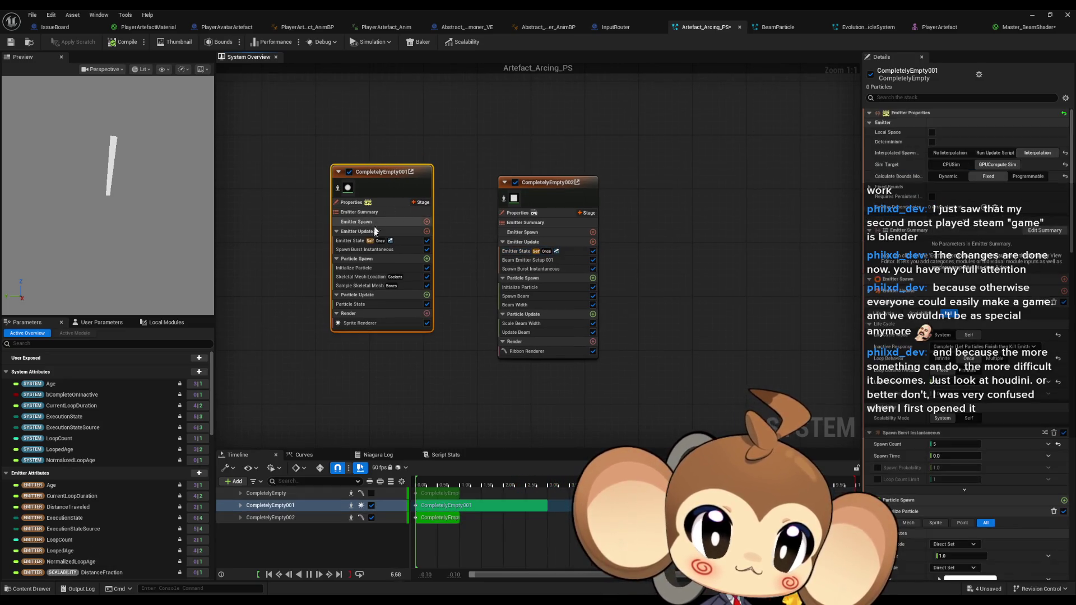
# Compare Emitter State and Initialize Particle between the sprite and beam emitters
pyautogui.click(362, 241)
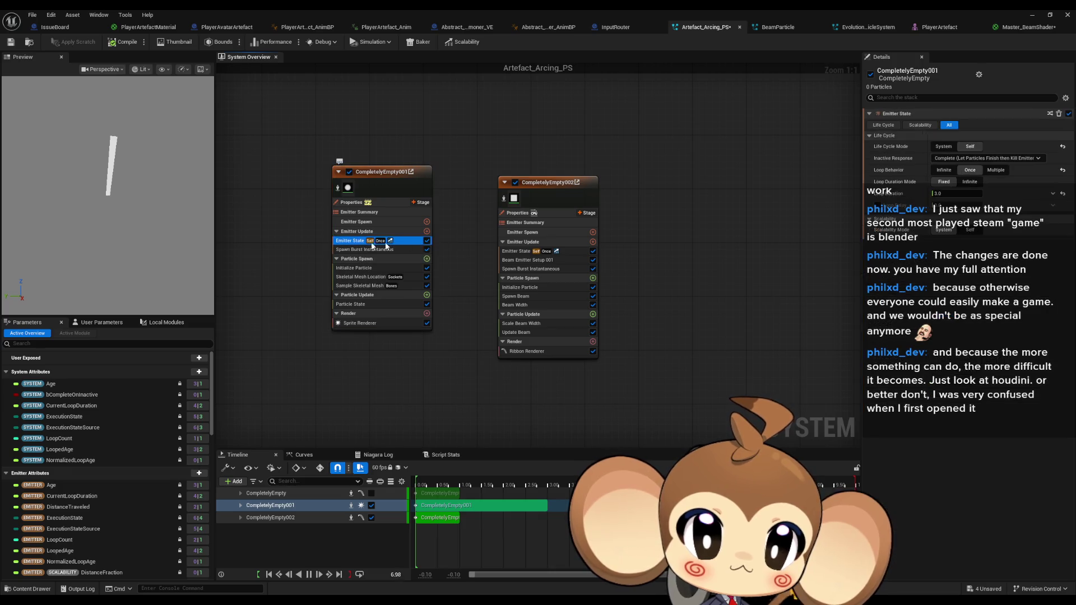
pyautogui.click(511, 252)
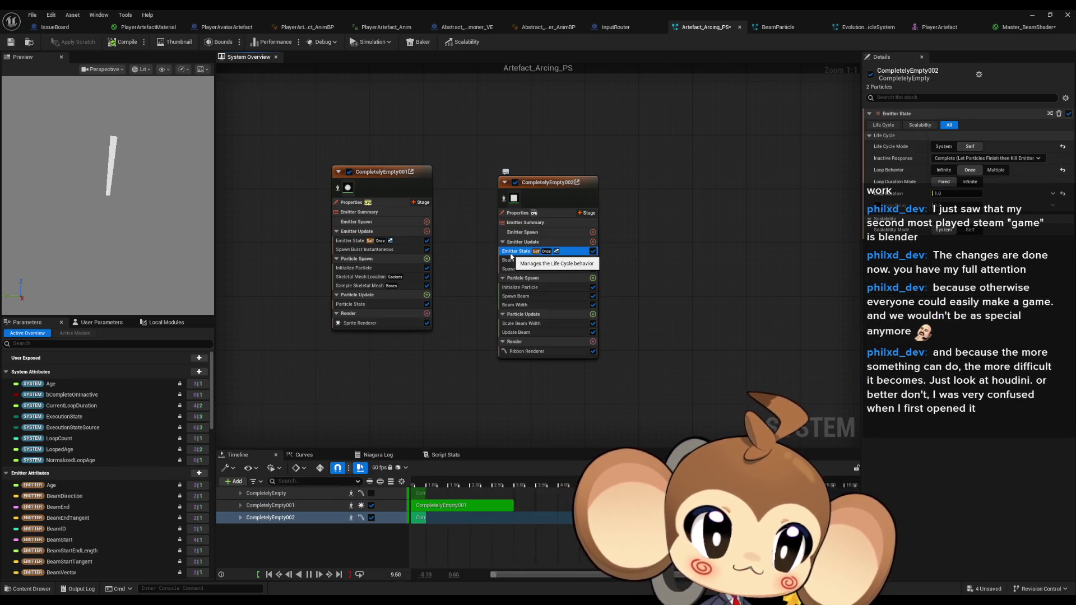
pyautogui.click(350, 241)
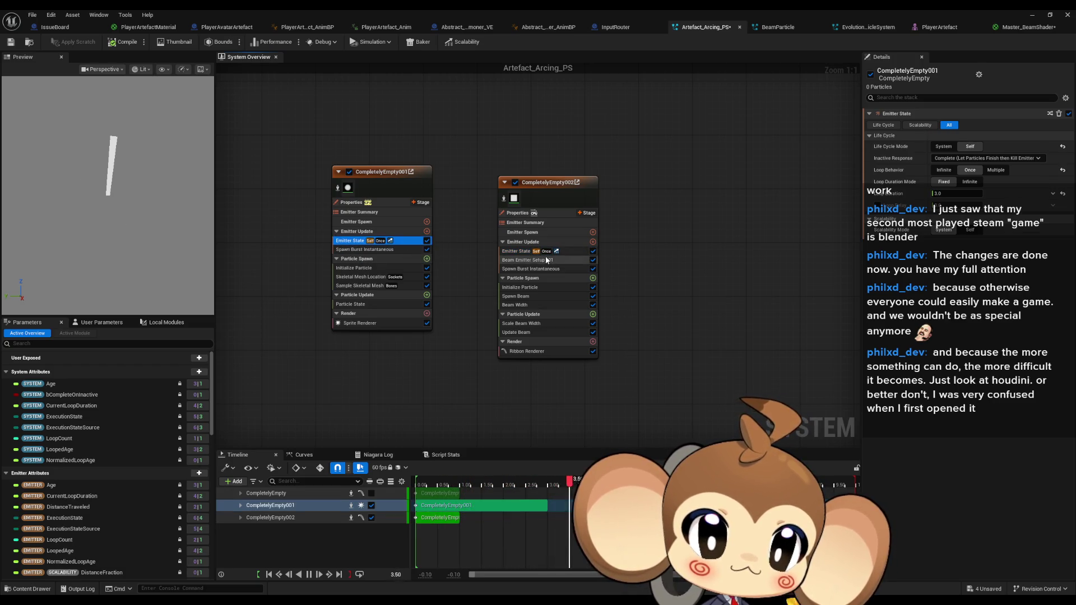
pyautogui.click(511, 251)
pyautogui.click(354, 268)
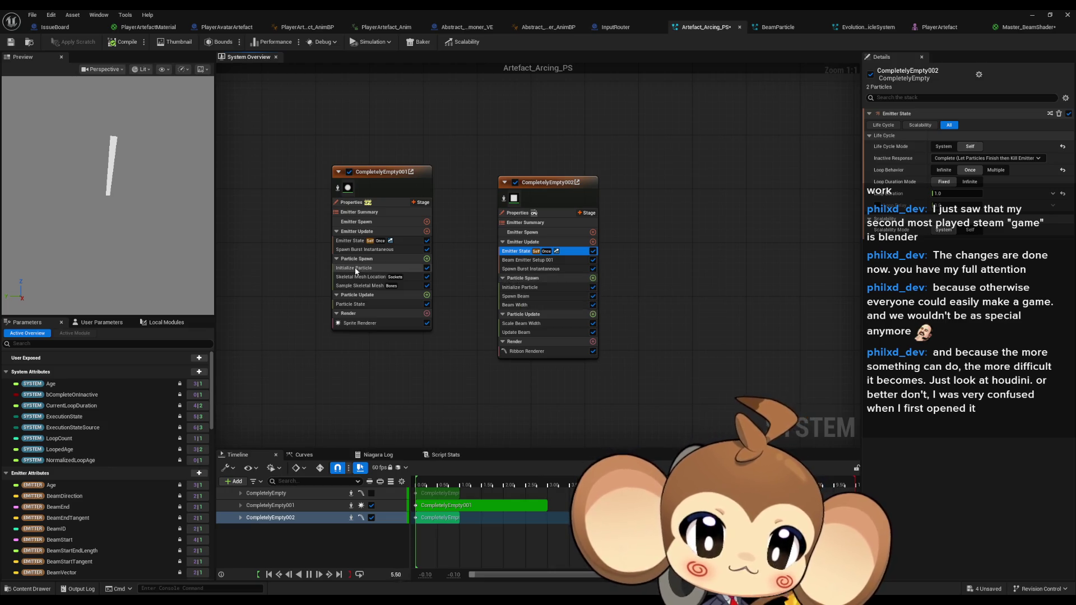
pyautogui.click(522, 288)
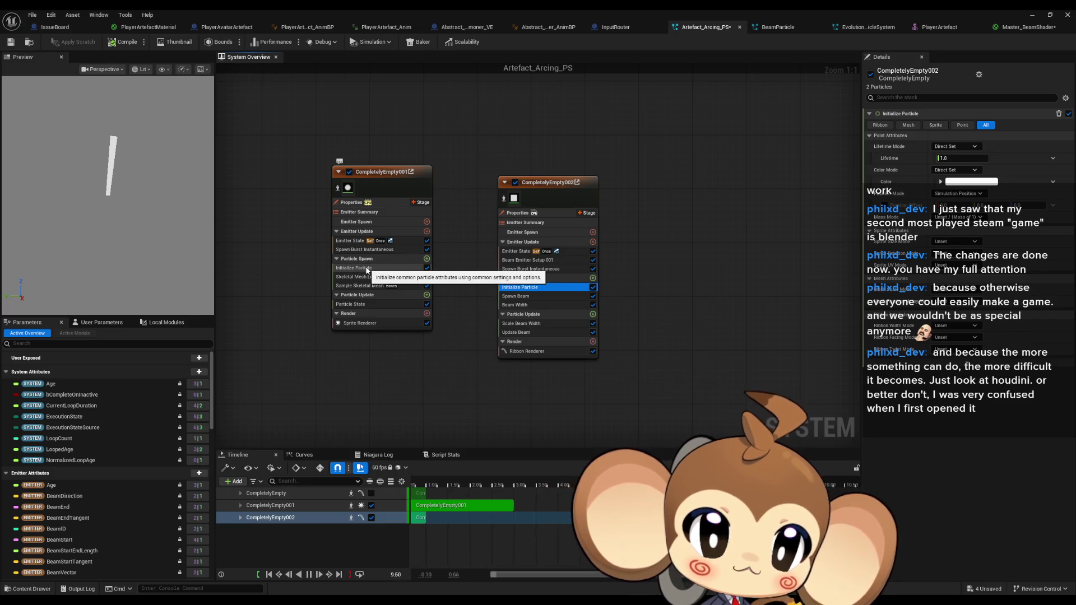
pyautogui.click(366, 269)
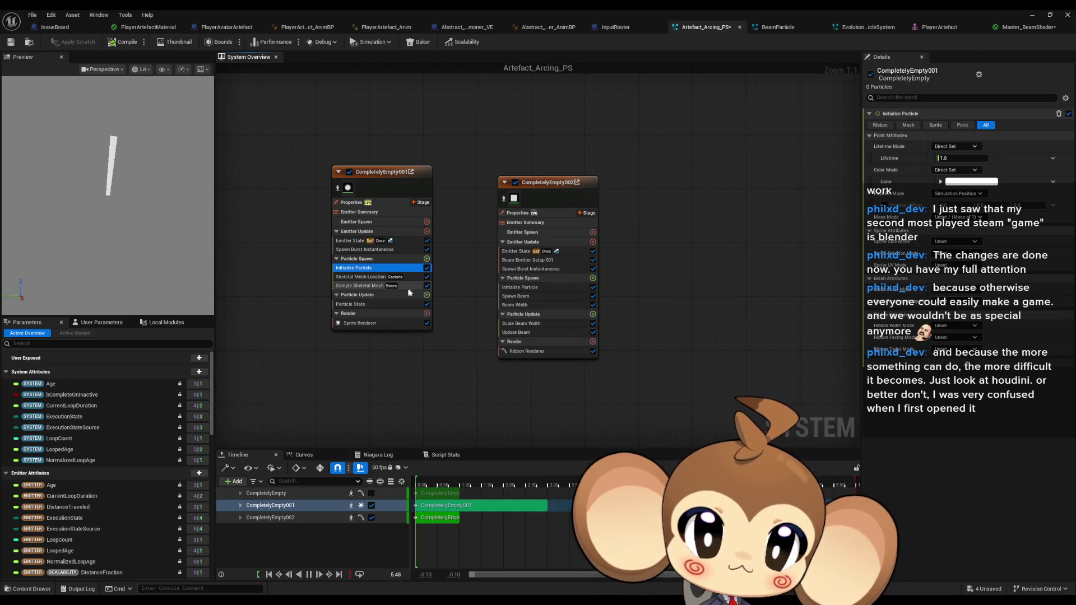
pyautogui.click(354, 303)
pyautogui.click(357, 285)
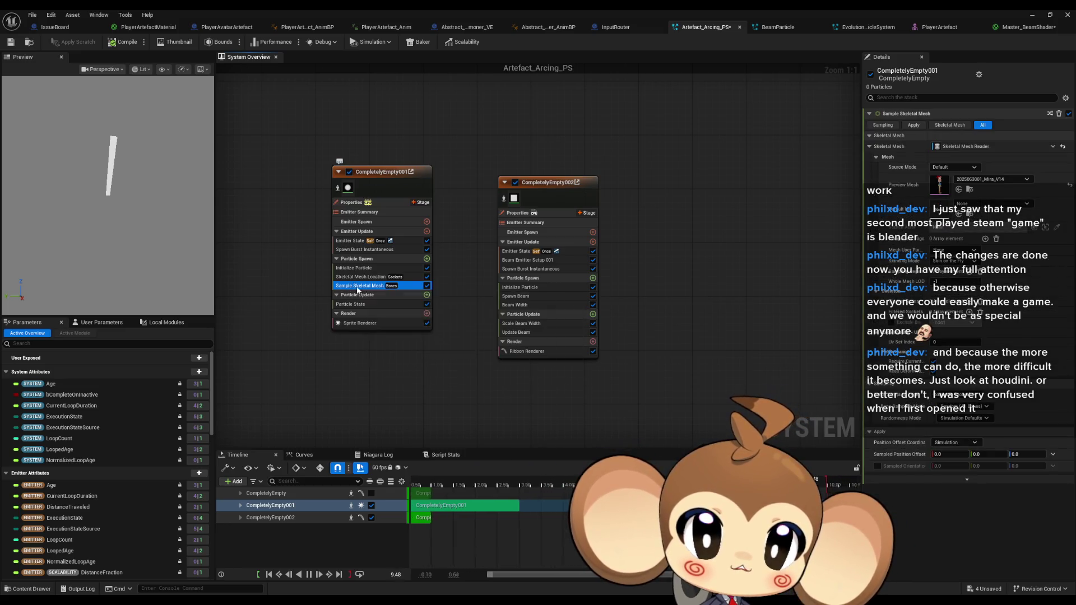
# Compare both emitters' properties, then open CompletelyEmpty002's parent emitter CompletelyEmpty
pyautogui.click(352, 203)
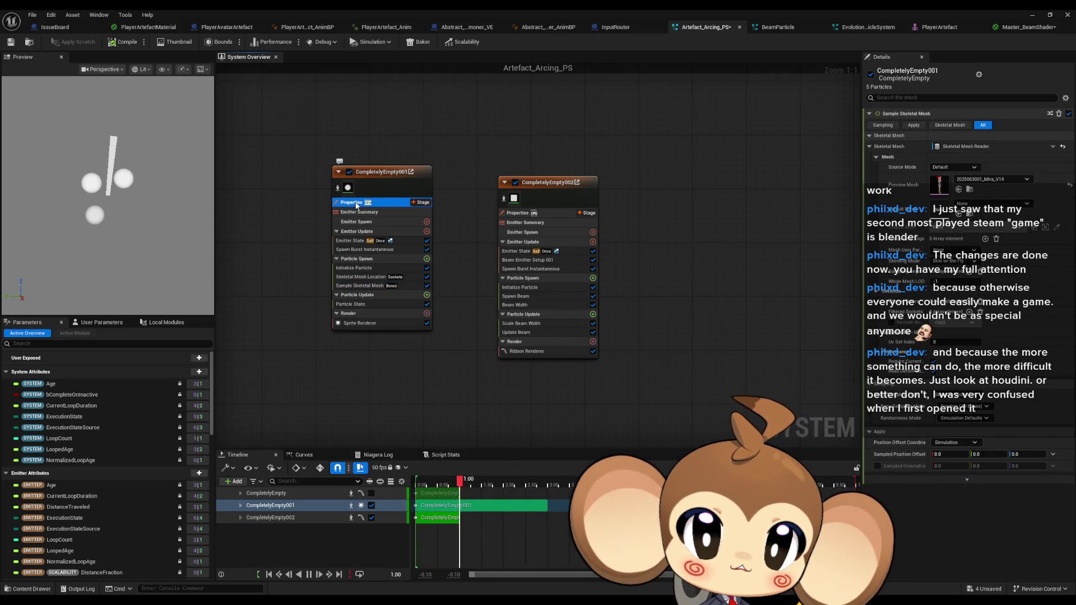
pyautogui.click(547, 214)
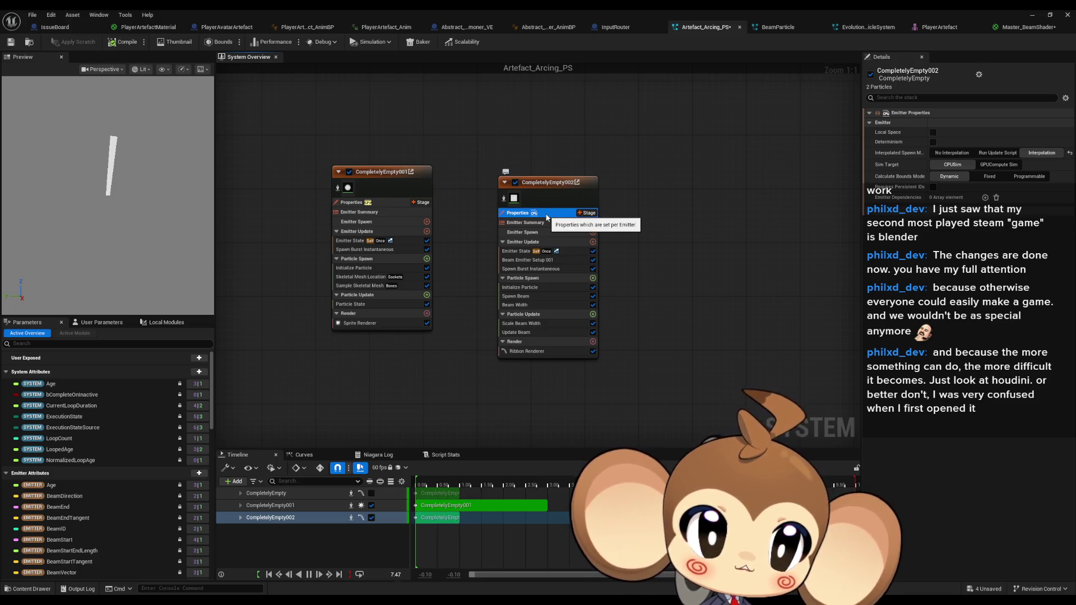
pyautogui.click(545, 224)
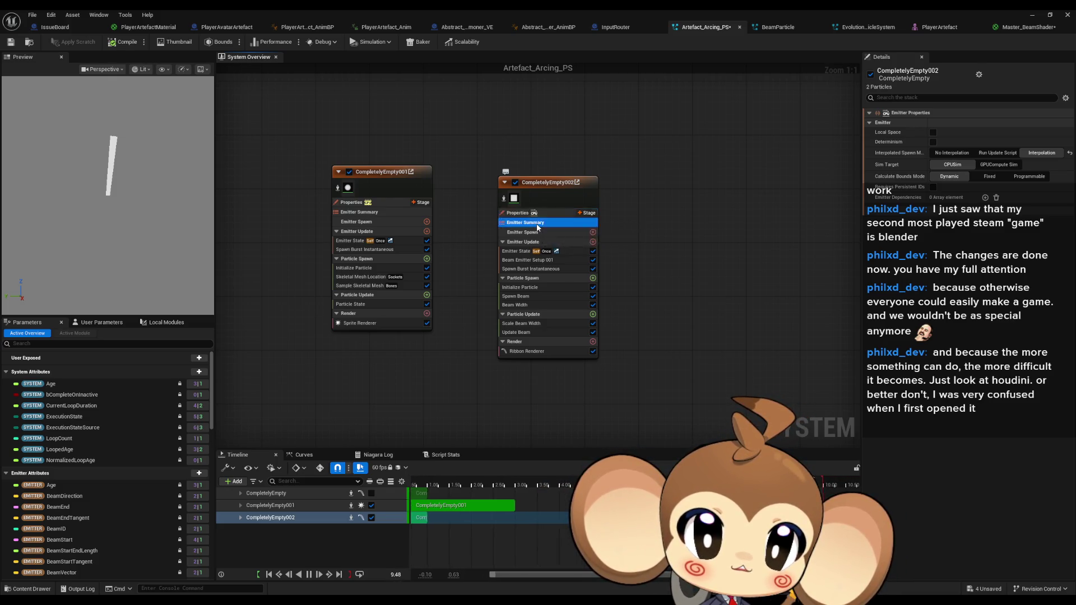
pyautogui.click(544, 186)
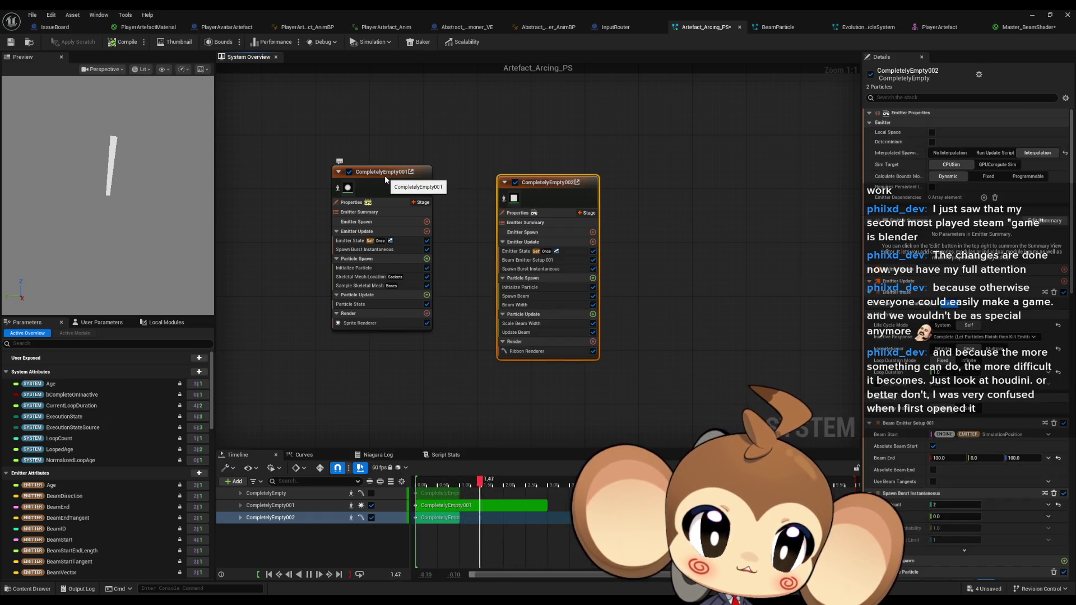
pyautogui.click(384, 178)
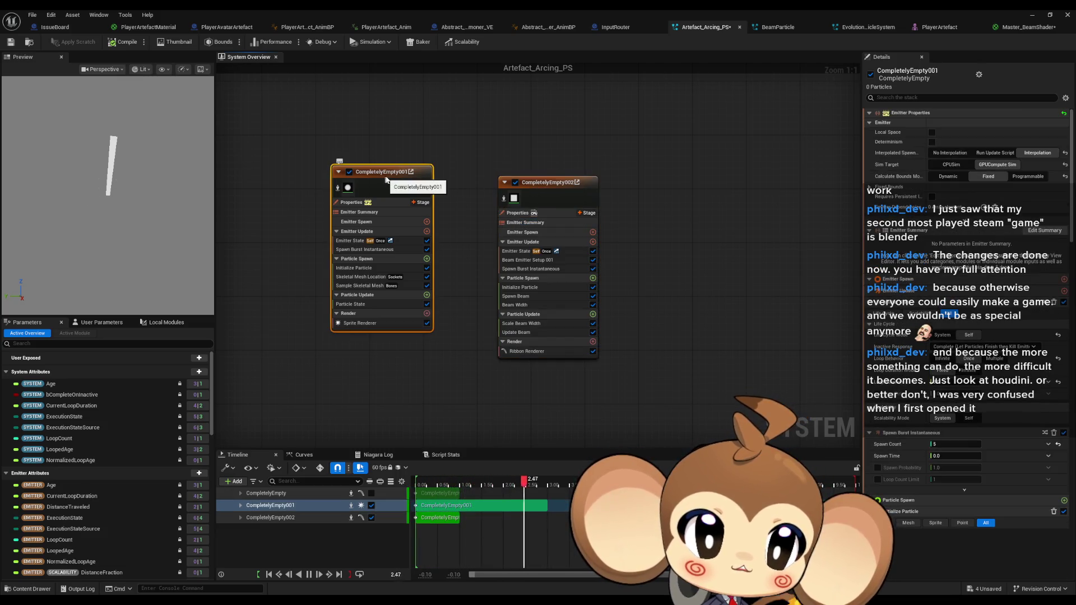
pyautogui.click(558, 191)
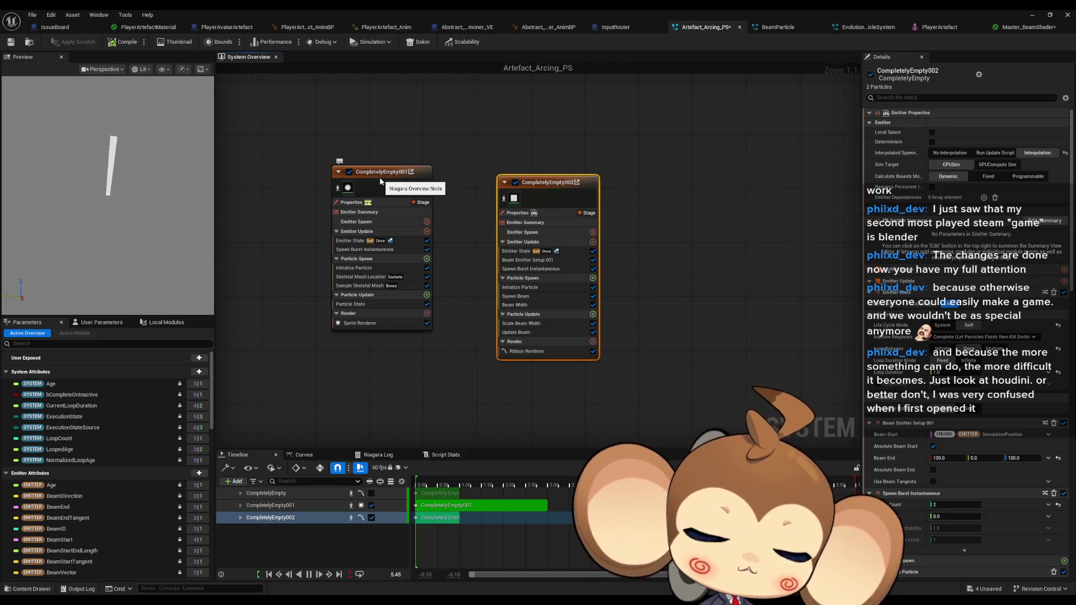
pyautogui.click(380, 178)
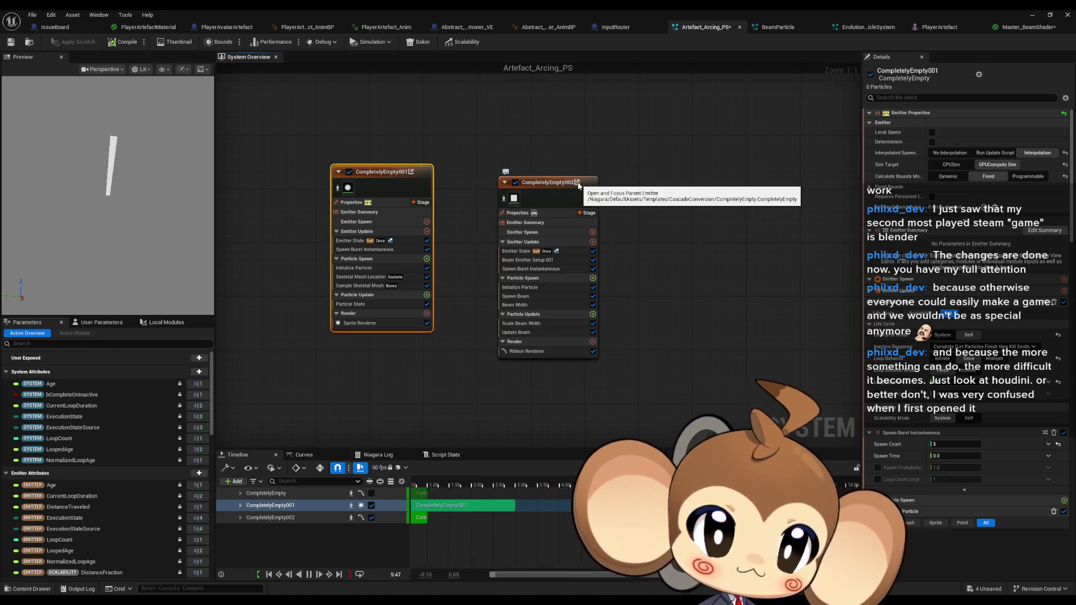
pyautogui.click(577, 182)
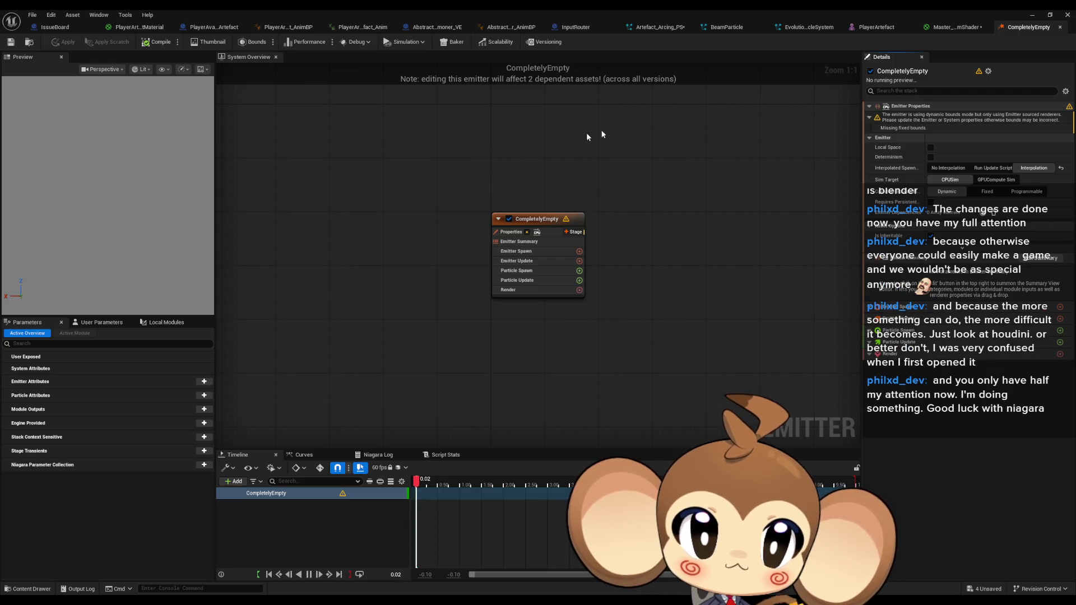
# Close the CompletelyEmpty tab and return to the Artefact_Arcing_PS overview graph
pyautogui.middleClick(1033, 27)
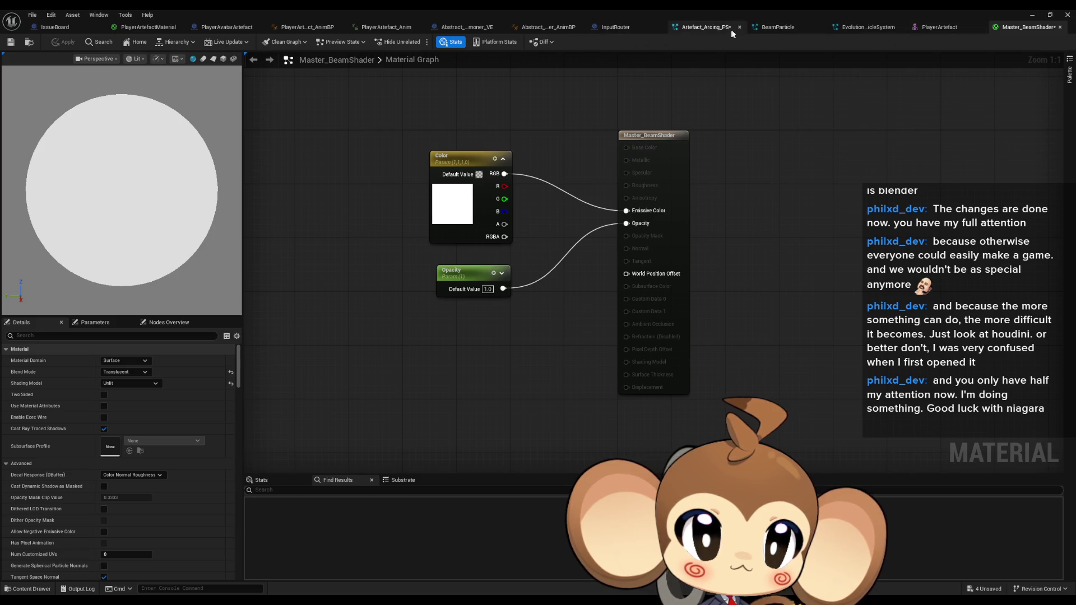
pyautogui.click(705, 28)
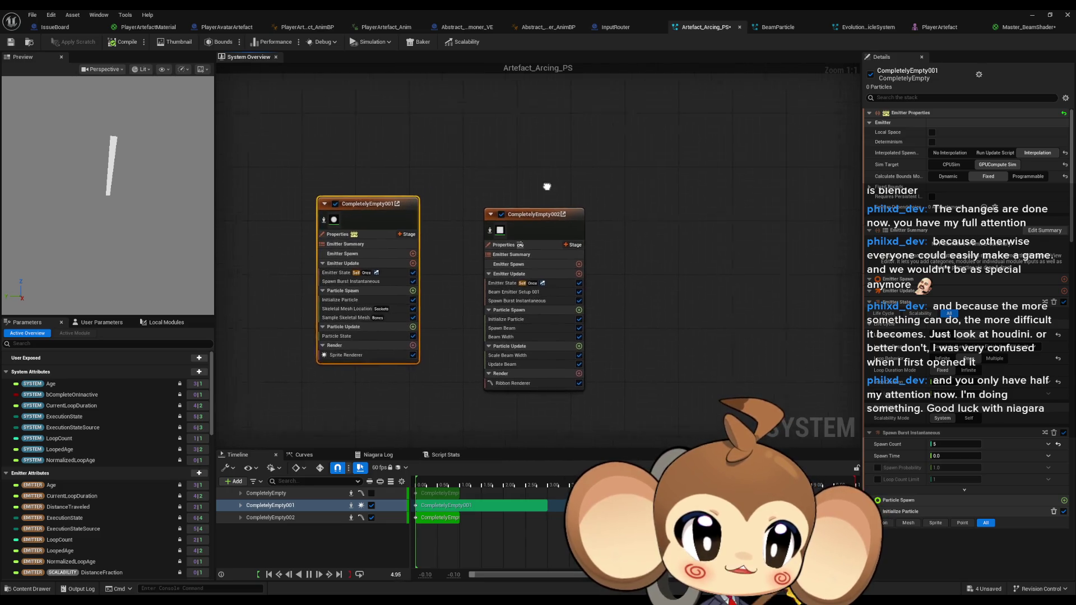
pyautogui.moveTo(552, 184); pyautogui.dragTo(661, 245)
# Select the beam and sprite emitter nodes in the system overview
pyautogui.click(417, 211)
pyautogui.click(561, 221)
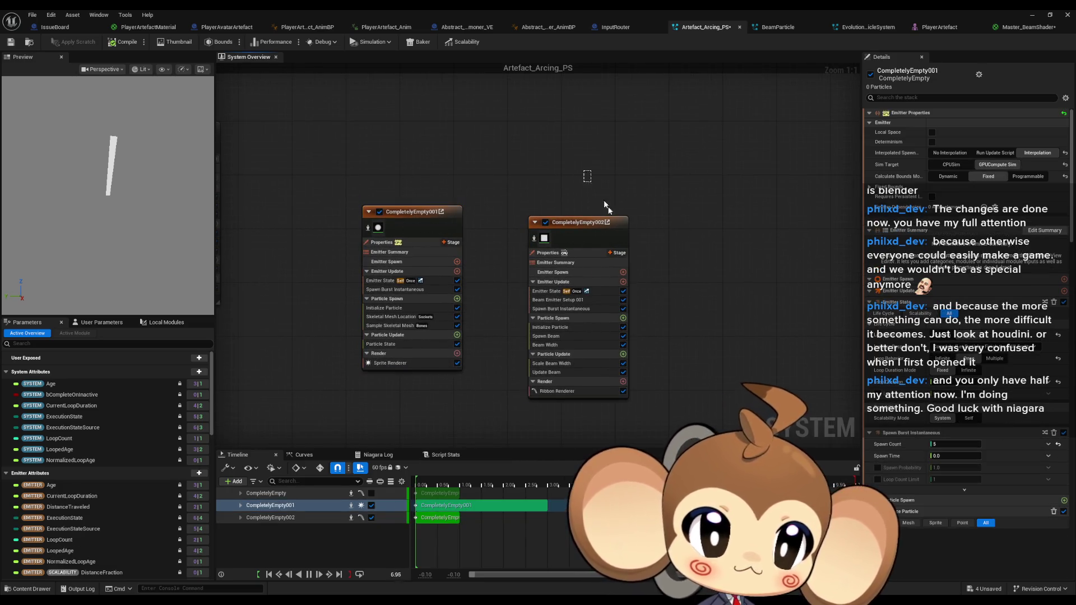
pyautogui.moveTo(415, 168)
pyautogui.mouseDown()
pyautogui.moveTo(479, 276)
pyautogui.moveTo(502, 228)
pyautogui.mouseUp()
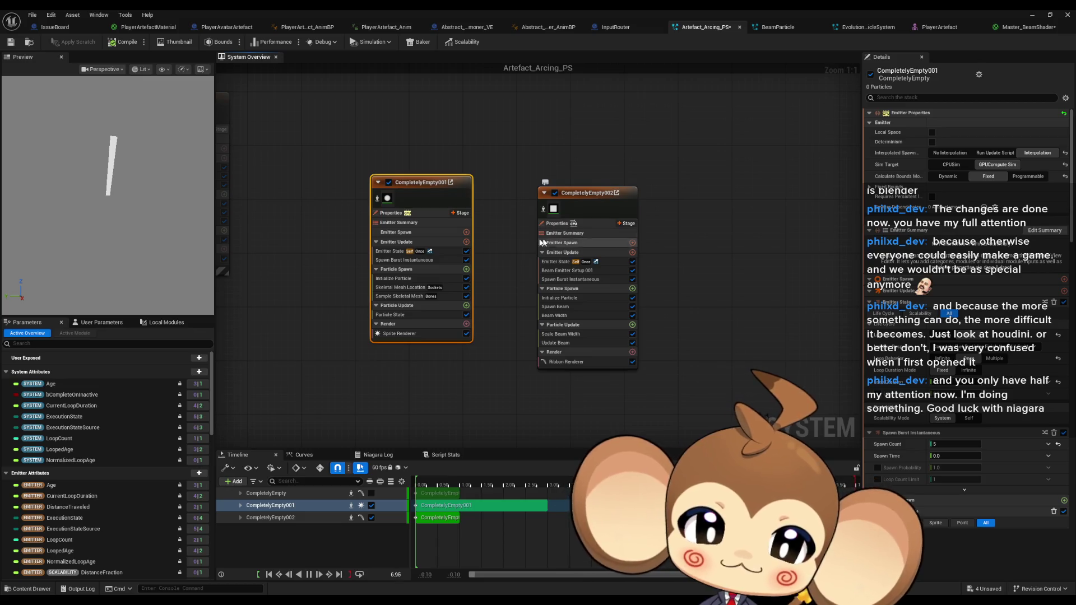
pyautogui.moveTo(408, 156)
pyautogui.mouseDown()
pyautogui.moveTo(481, 220)
pyautogui.moveTo(639, 249)
pyautogui.moveTo(478, 227)
pyautogui.moveTo(527, 255)
pyautogui.moveTo(771, 276)
pyautogui.mouseUp()
pyautogui.click(561, 196)
pyautogui.click(432, 208)
# Set the Artefact_Arcing_PS system's Loop Duration to 3.0
pyautogui.moveTo(352, 131); pyautogui.dragTo(403, 234)
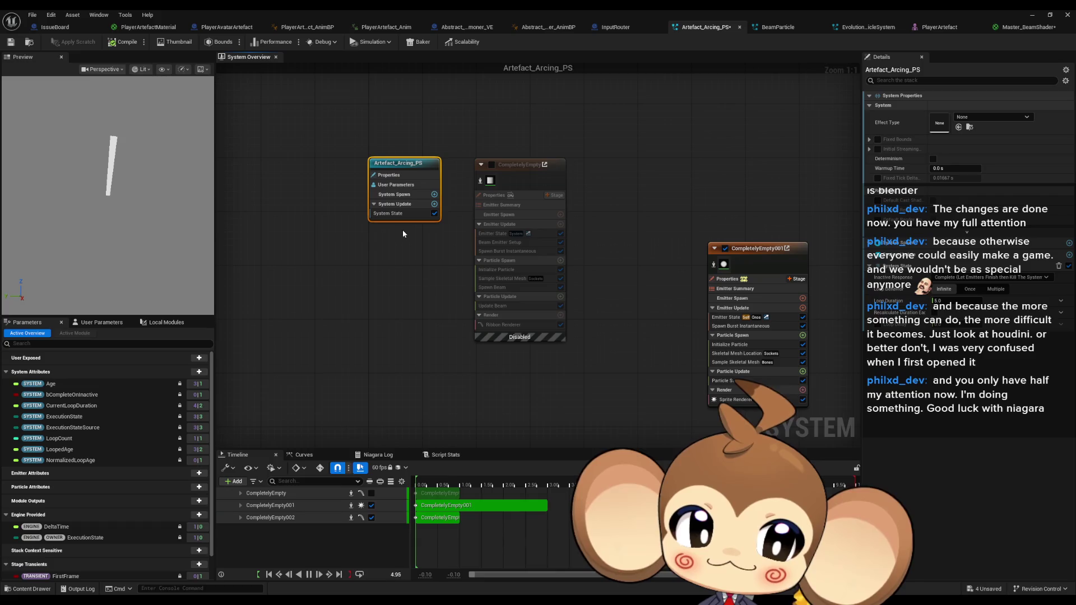
pyautogui.rightClick(496, 266)
pyautogui.click(350, 151)
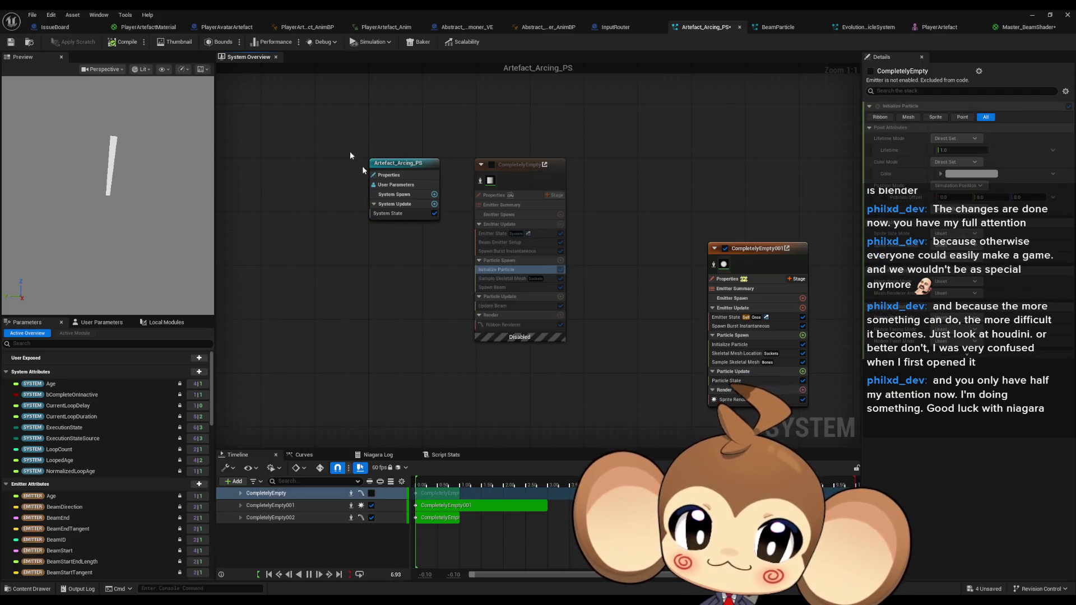
pyautogui.write('3')
pyautogui.press('Return')
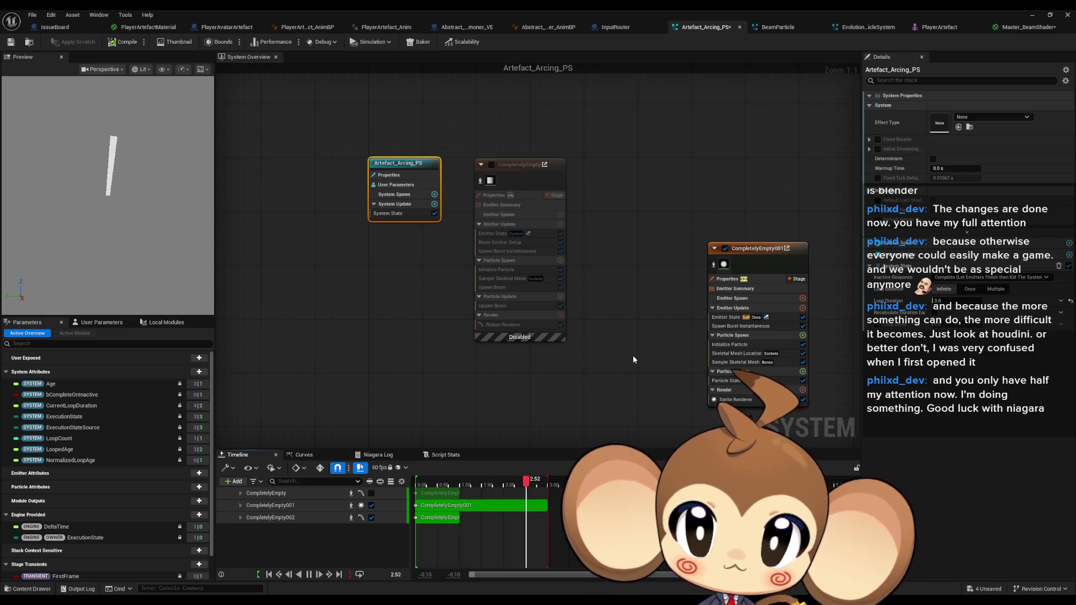
# Set CompletelyEmpty001's Initialize Particle Lifetime to 3.0
pyautogui.moveTo(634, 359)
pyautogui.mouseDown()
pyautogui.moveTo(538, 314)
pyautogui.moveTo(491, 215)
pyautogui.mouseUp()
pyautogui.click(492, 284)
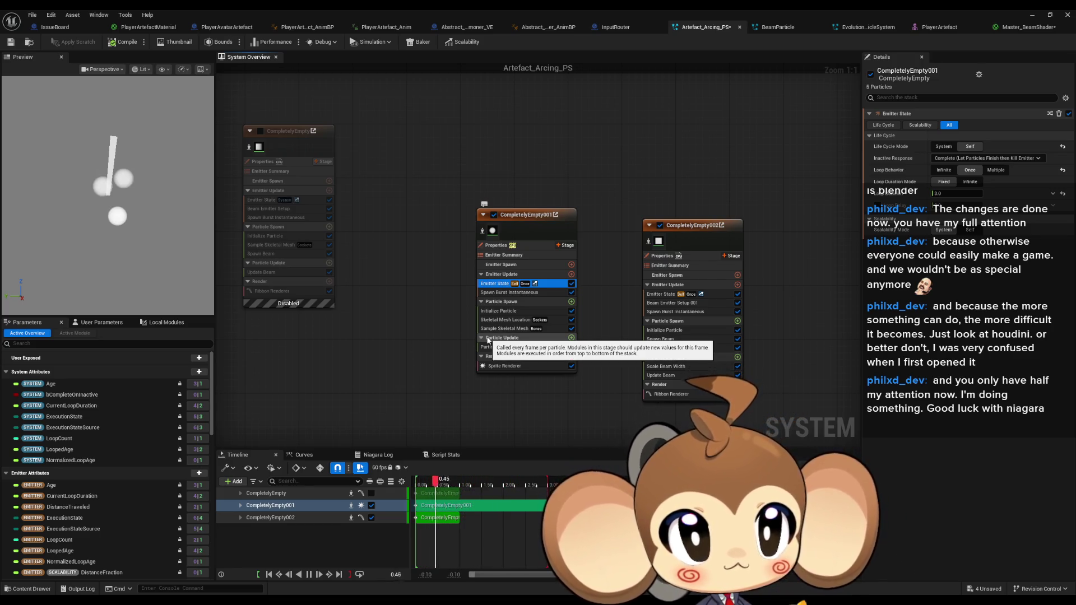
pyautogui.click(536, 292)
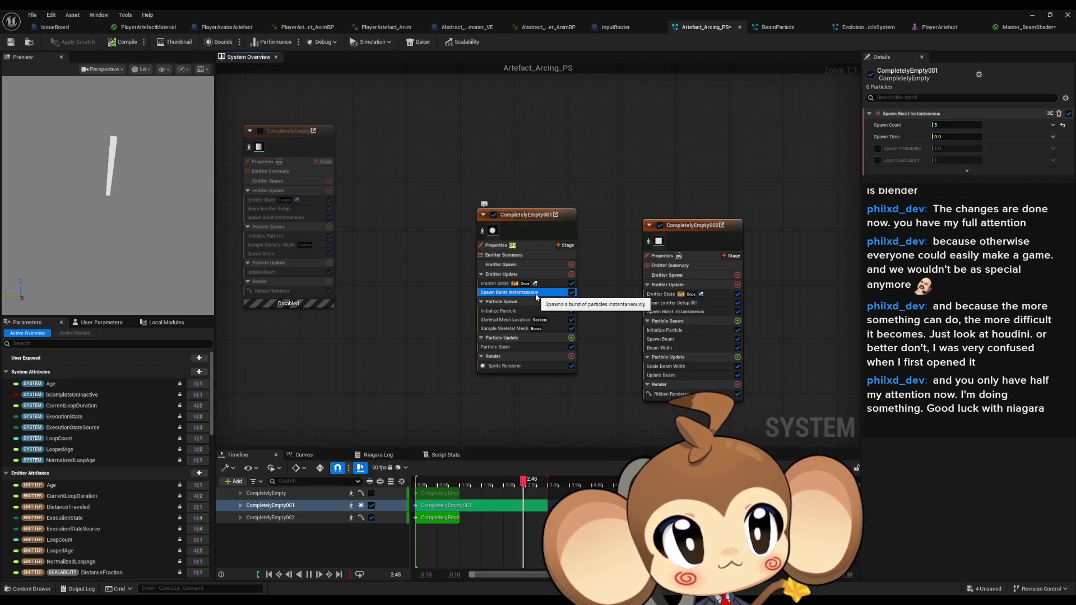
pyautogui.press('Down')
pyautogui.press('Down')
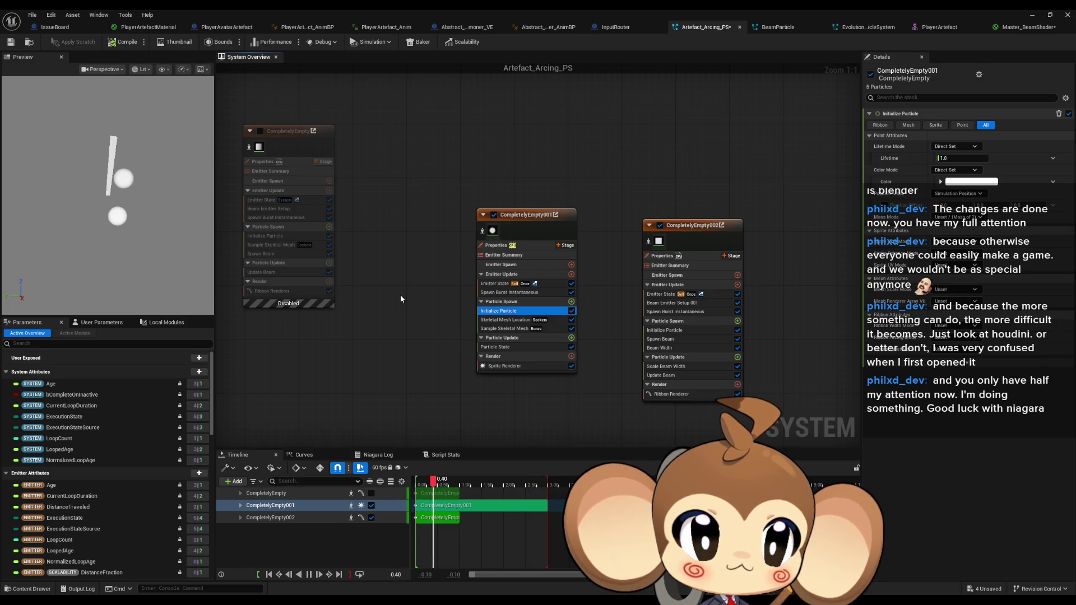
pyautogui.click(960, 158)
pyautogui.write('3')
pyautogui.press('Return')
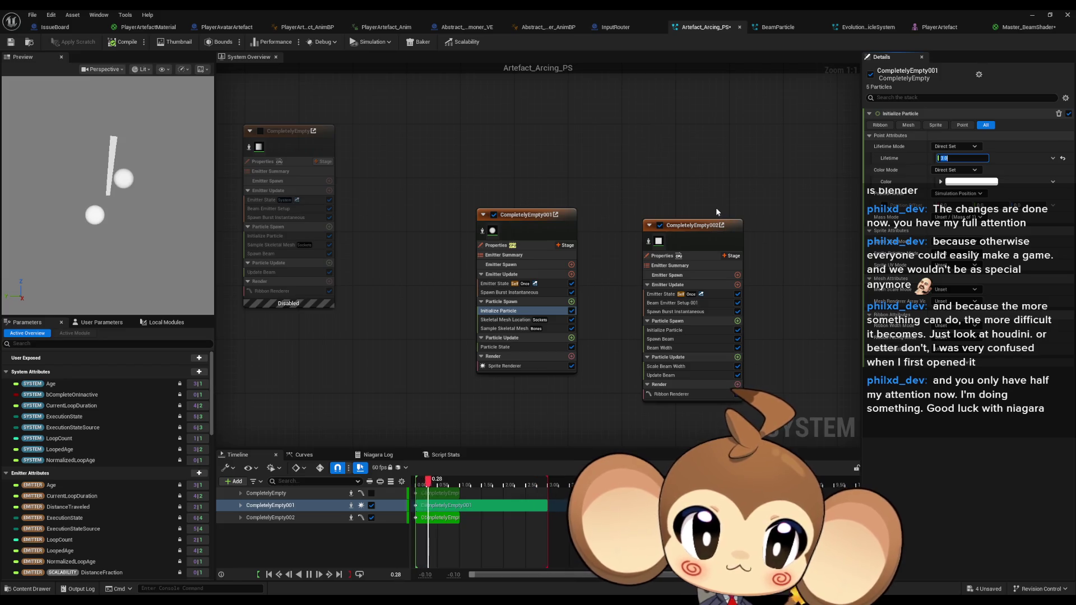
pyautogui.click(673, 225)
pyautogui.press('f')
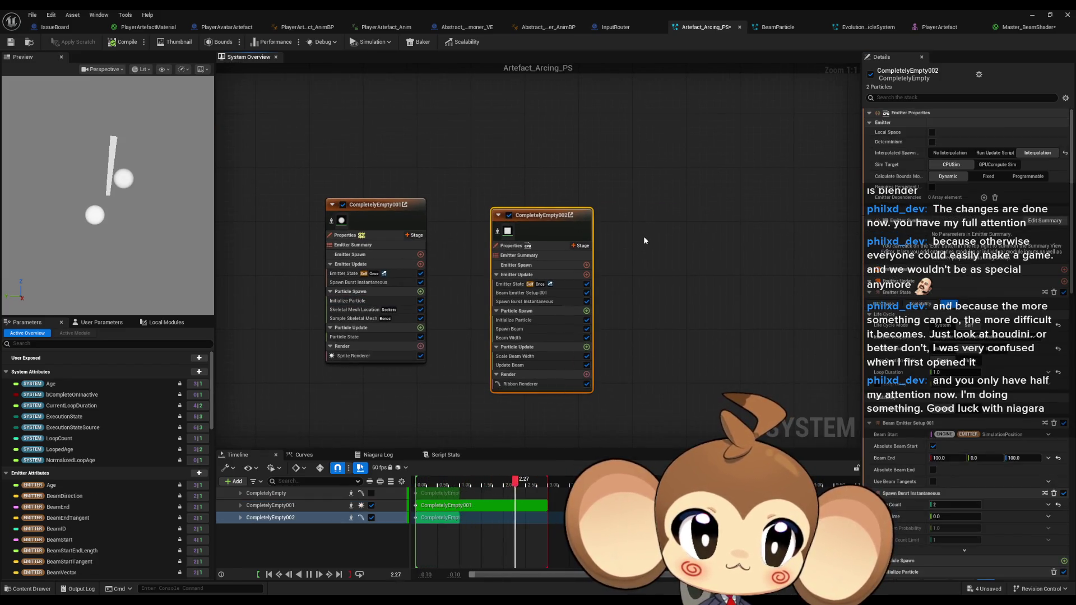
pyautogui.click(555, 314)
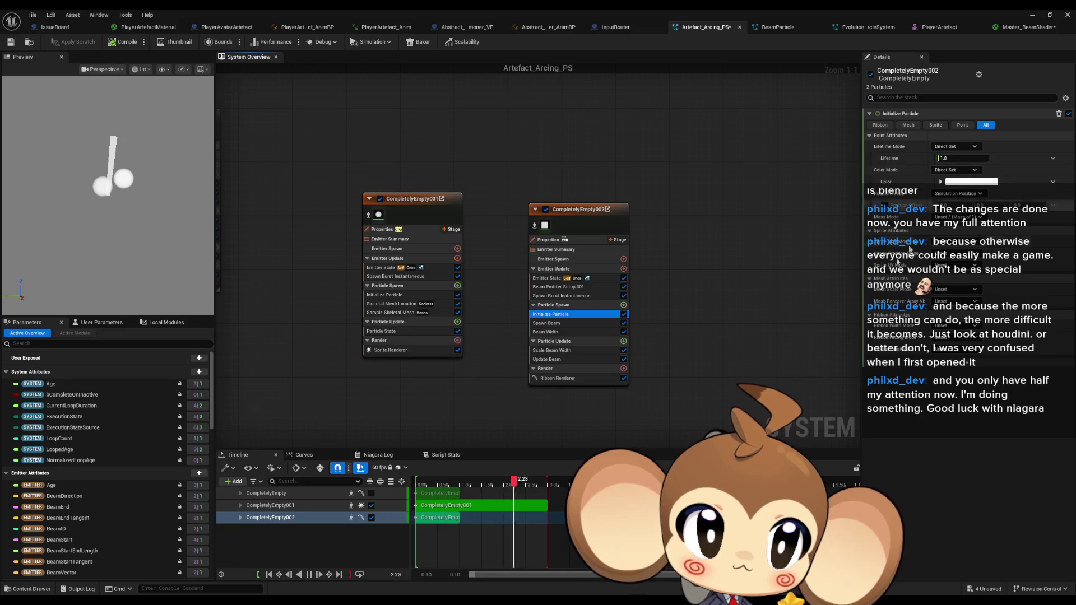
pyautogui.click(560, 297)
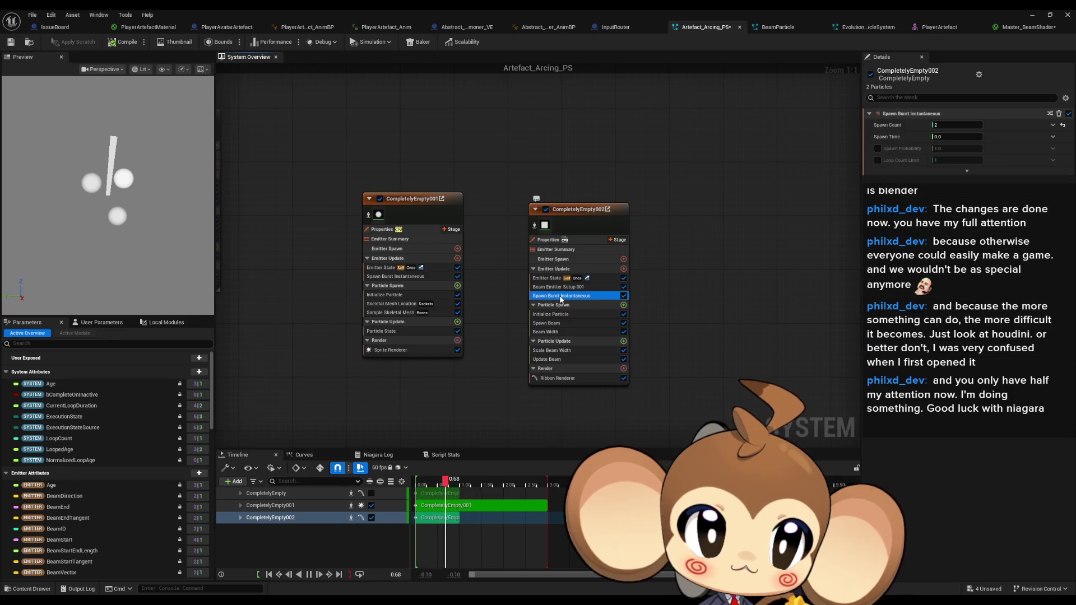
pyautogui.click(558, 288)
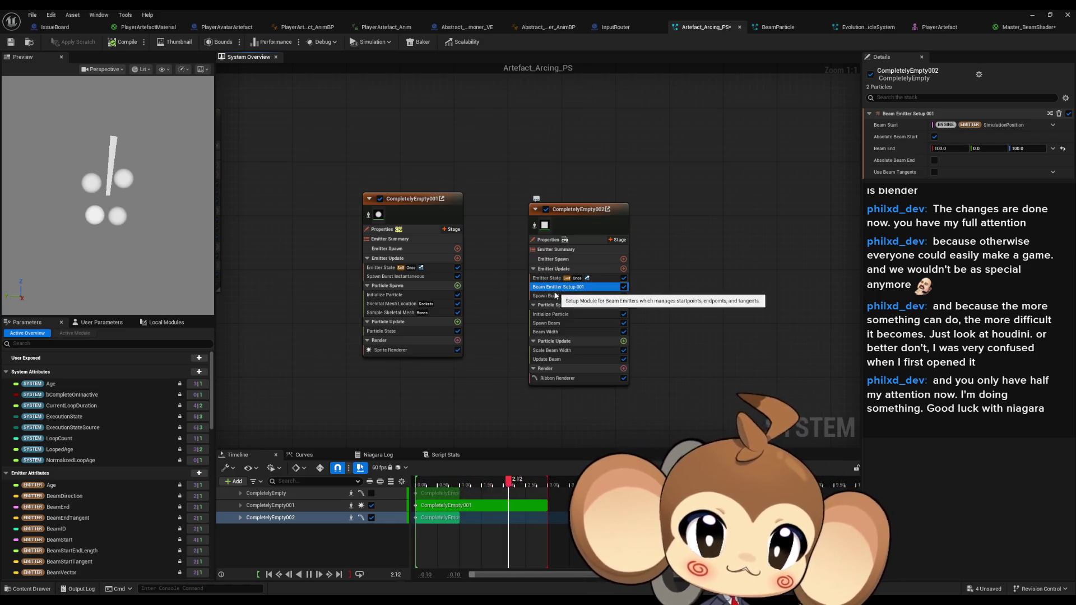
pyautogui.click(545, 281)
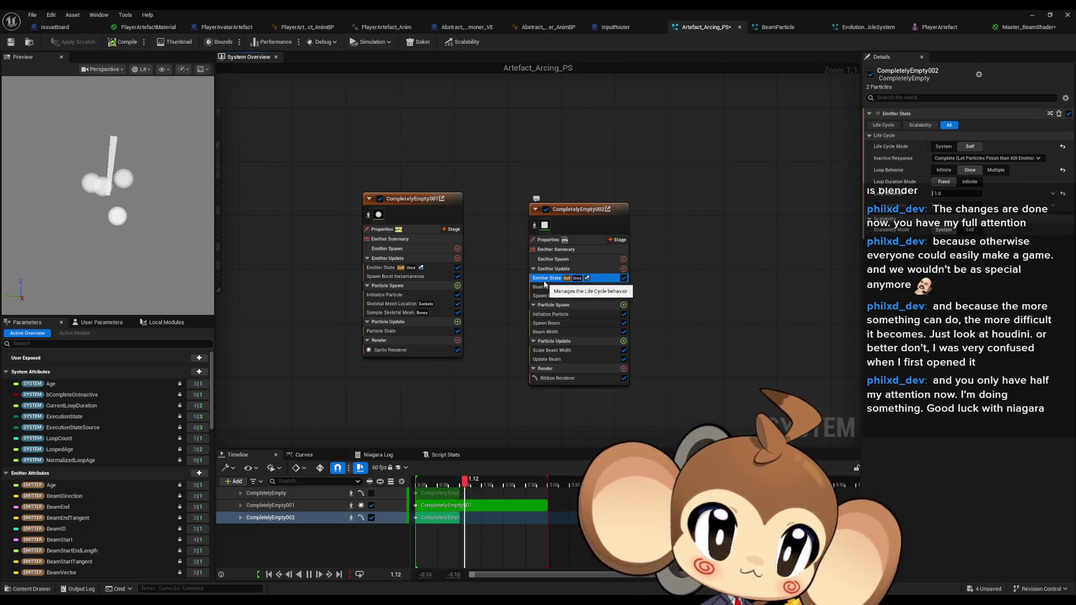
pyautogui.click(551, 378)
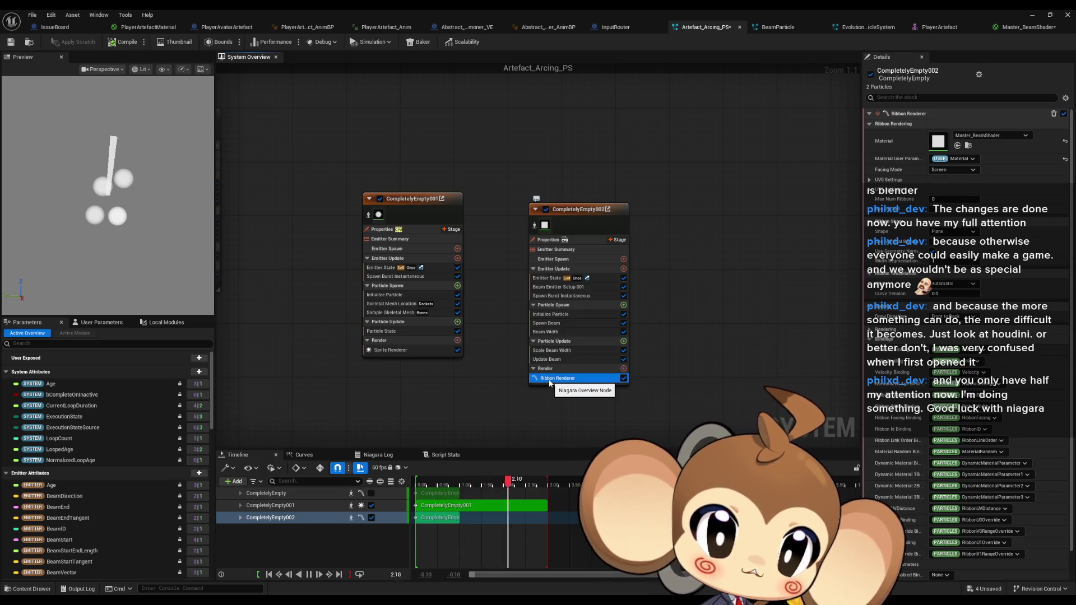
pyautogui.click(558, 360)
pyautogui.rightClick(699, 280)
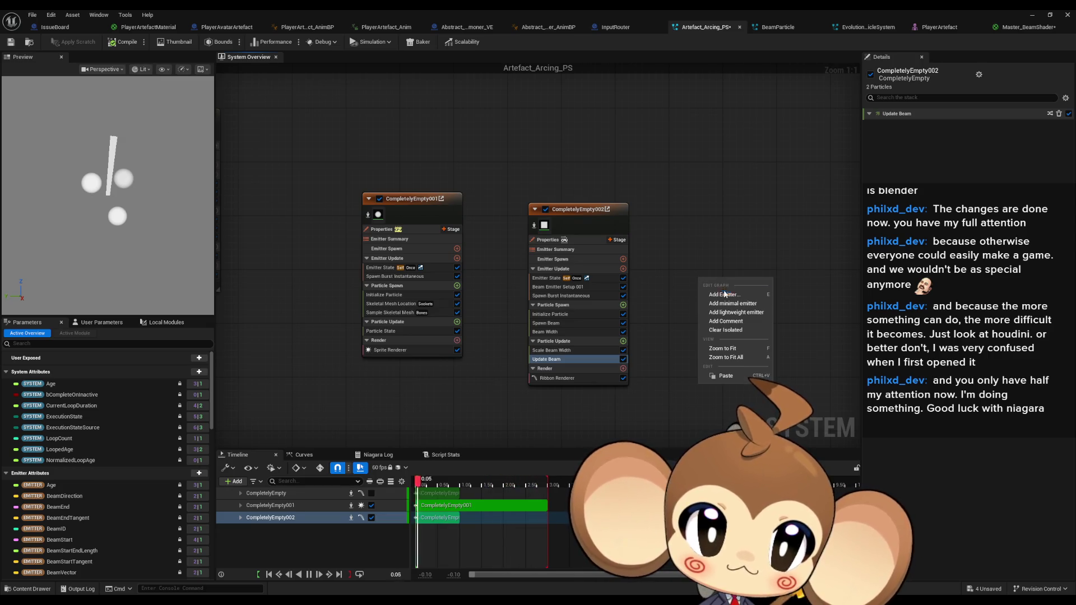
# Add a StaticBeam emitter to the system and place it beside CompletelyEmpty002
pyautogui.click(723, 294)
pyautogui.write('beam')
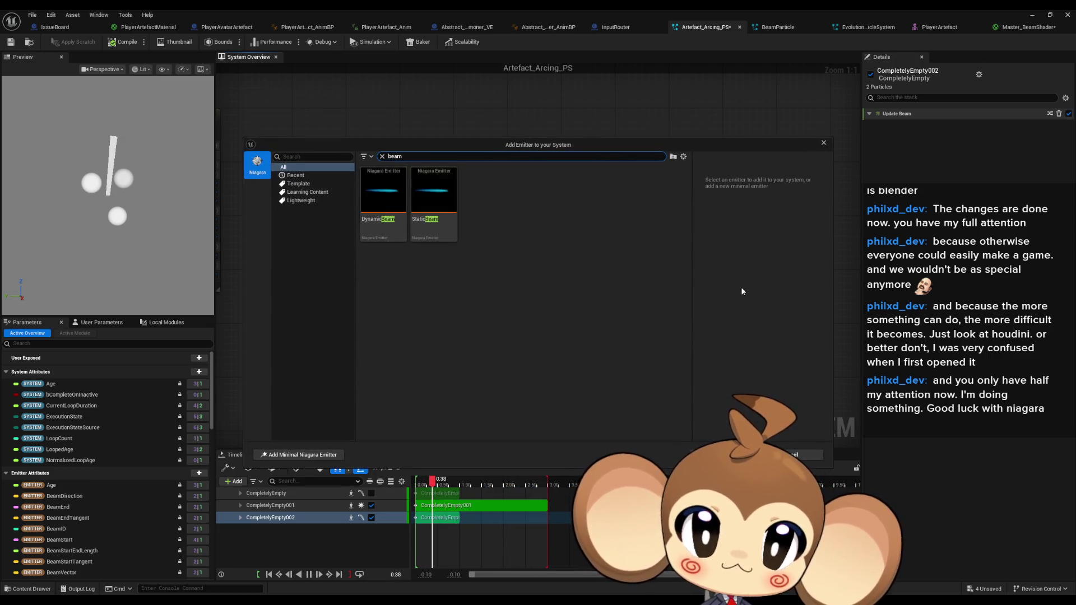
pyautogui.click(446, 198)
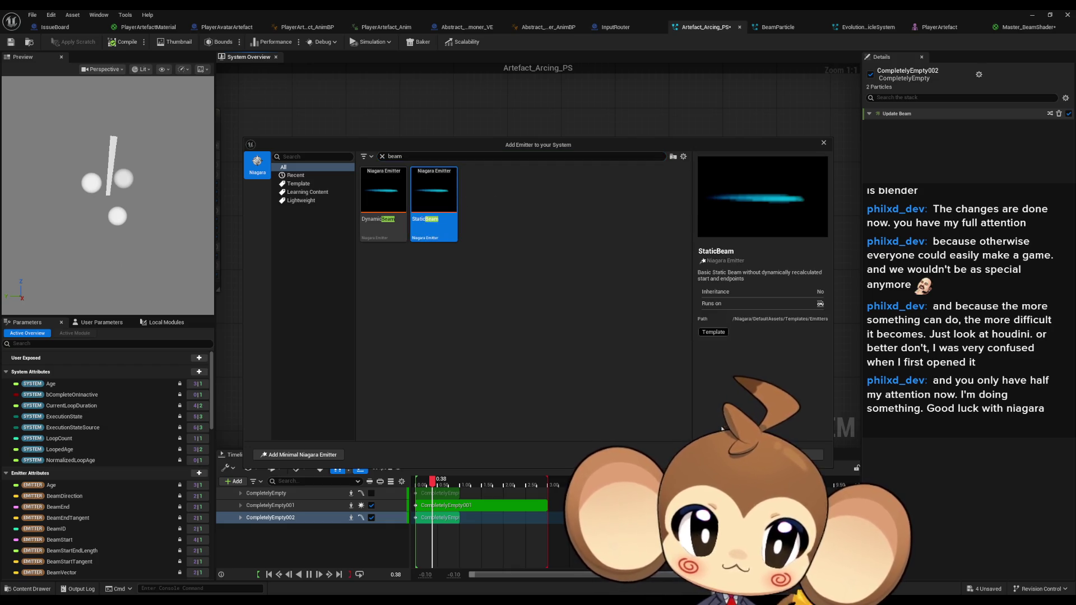
pyautogui.press('Return')
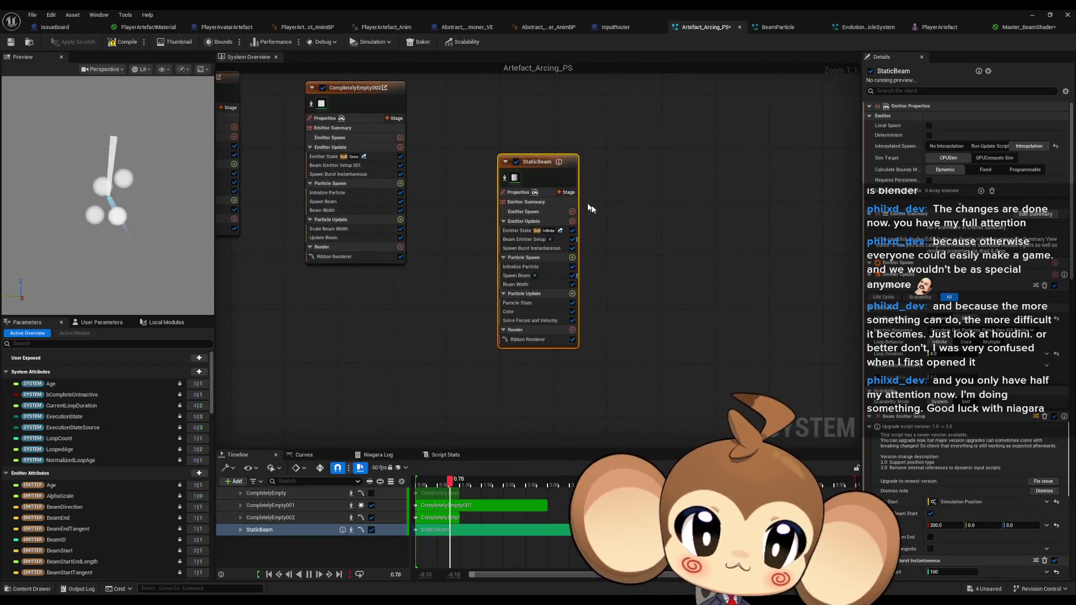
pyautogui.moveTo(567, 241); pyautogui.dragTo(540, 180)
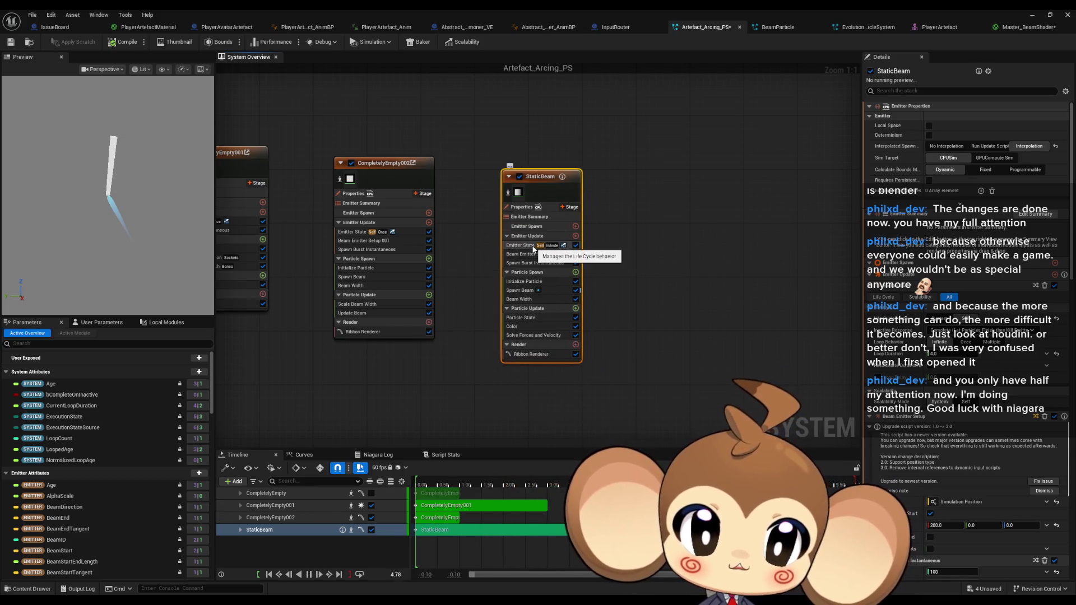
# Review StaticBeam's colour, forces and particle state modules
pyautogui.click(534, 325)
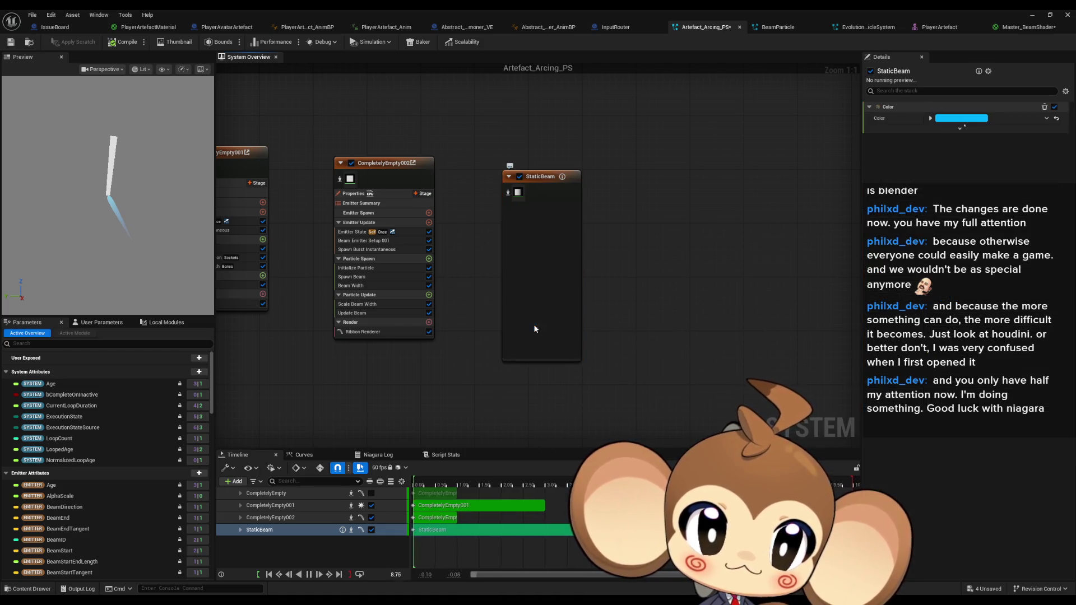
pyautogui.click(533, 334)
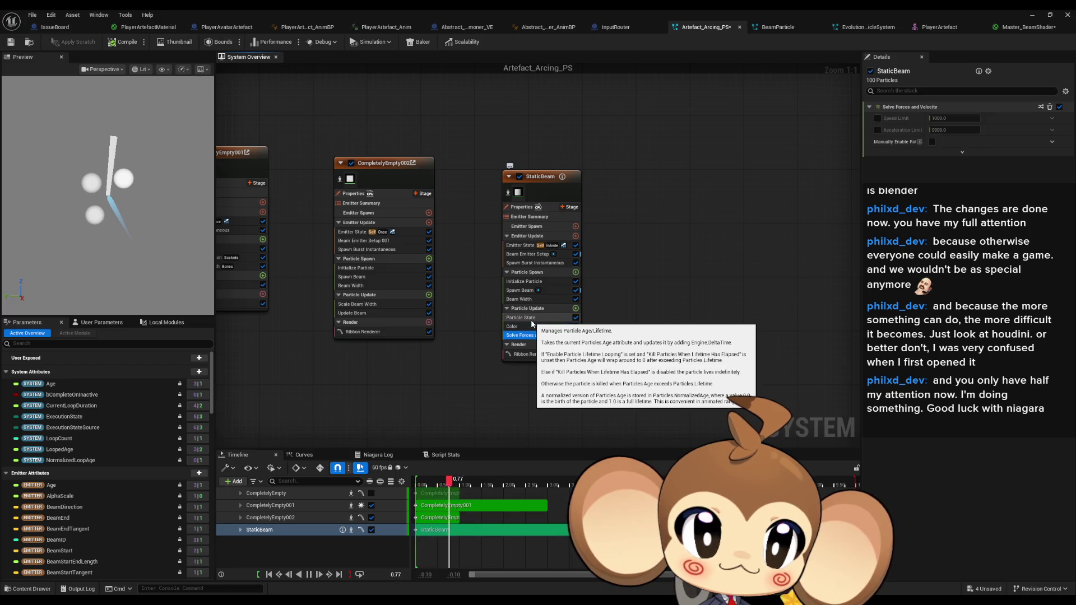
pyautogui.click(531, 318)
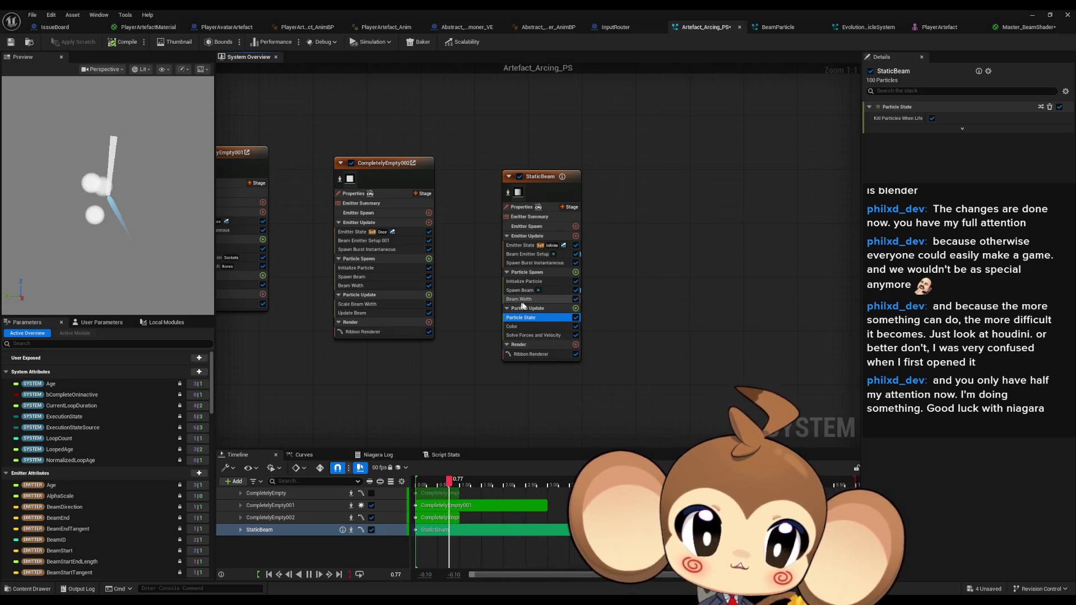
pyautogui.click(522, 302)
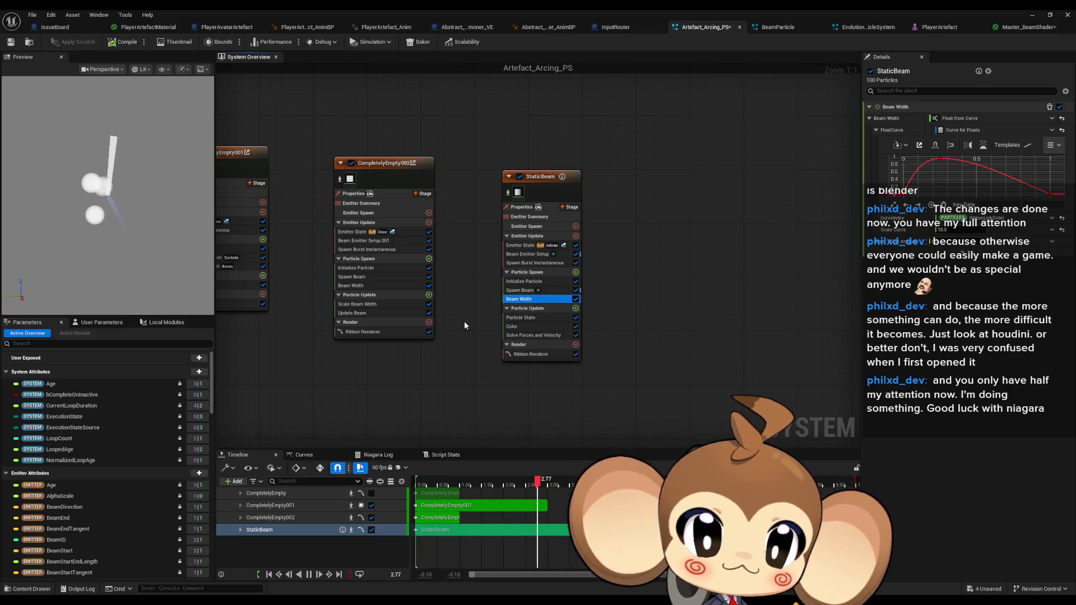
pyautogui.press('Up')
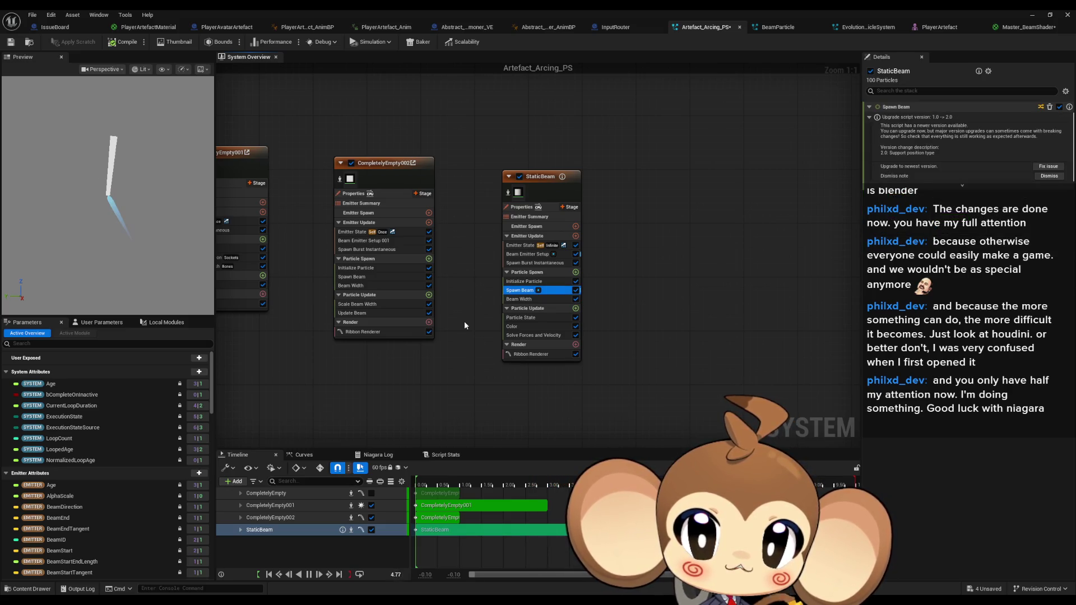
pyautogui.press('Up')
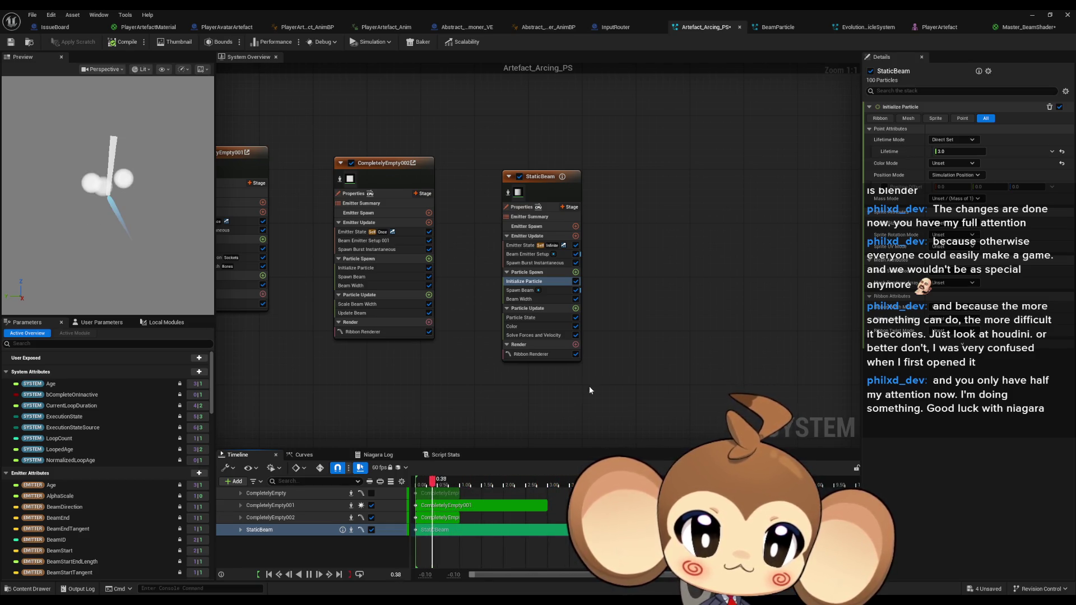
pyautogui.click(519, 247)
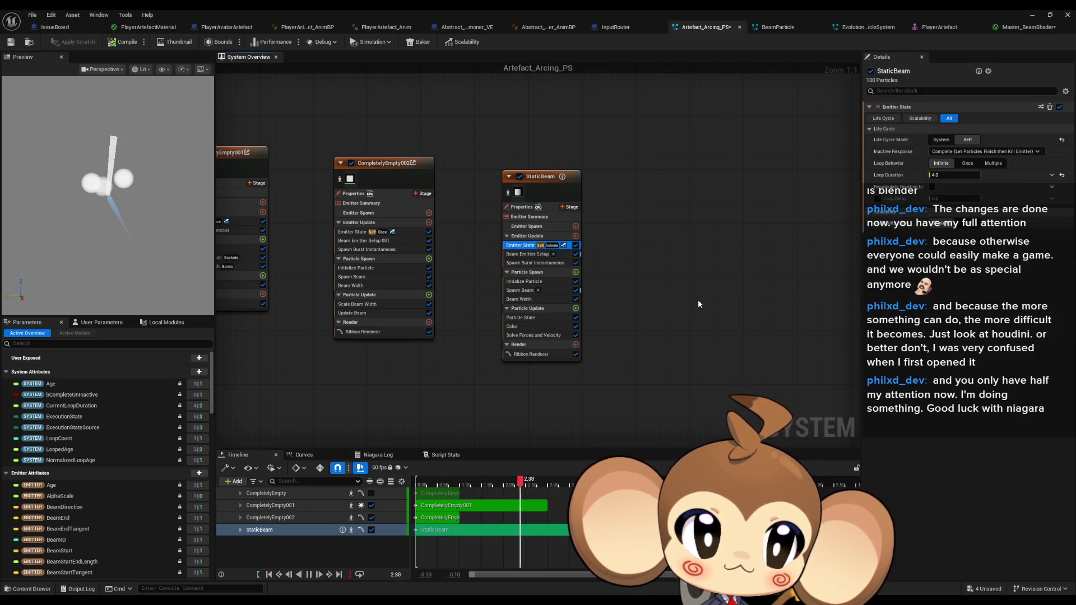
pyautogui.press('Down')
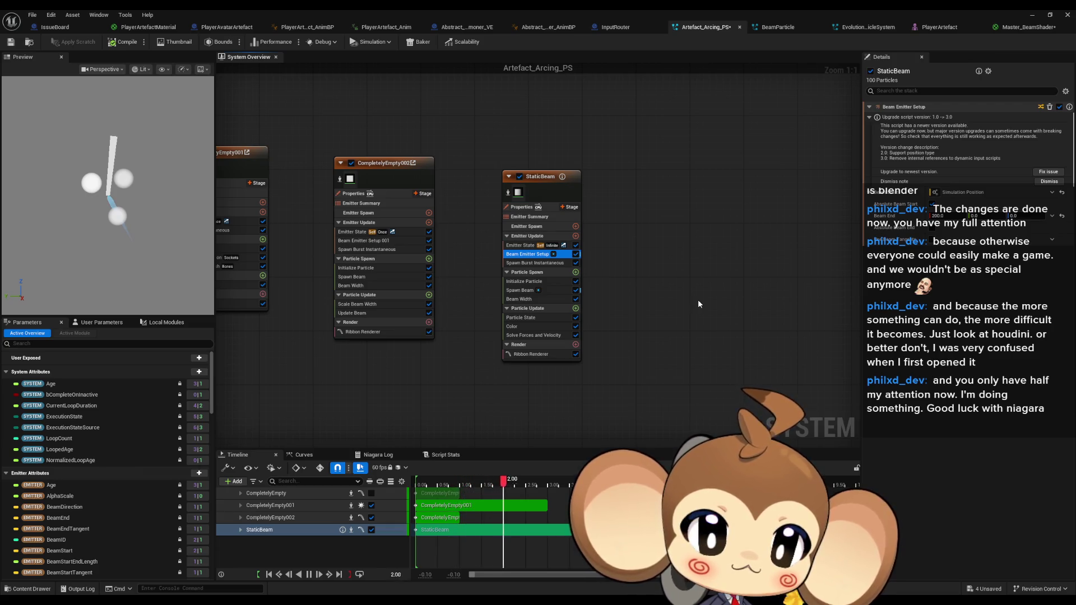
pyautogui.click(365, 242)
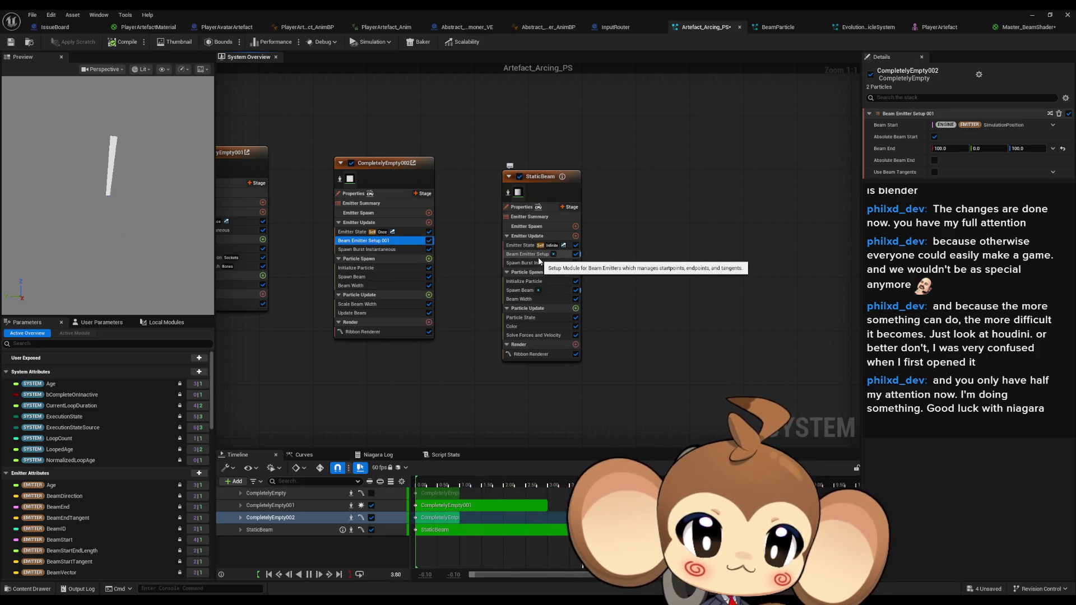
pyautogui.click(539, 256)
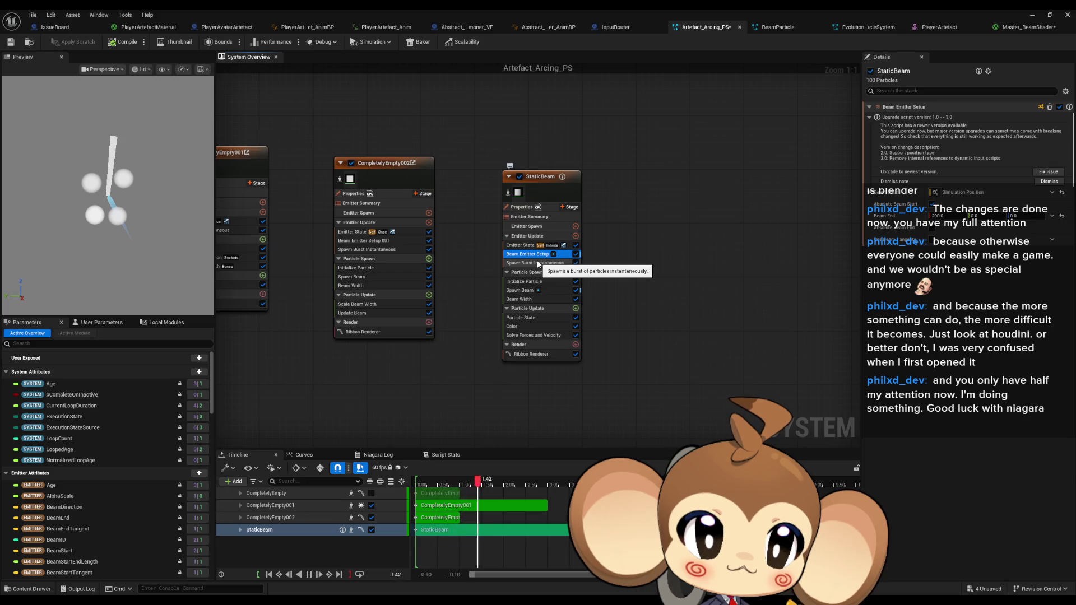
pyautogui.click(364, 241)
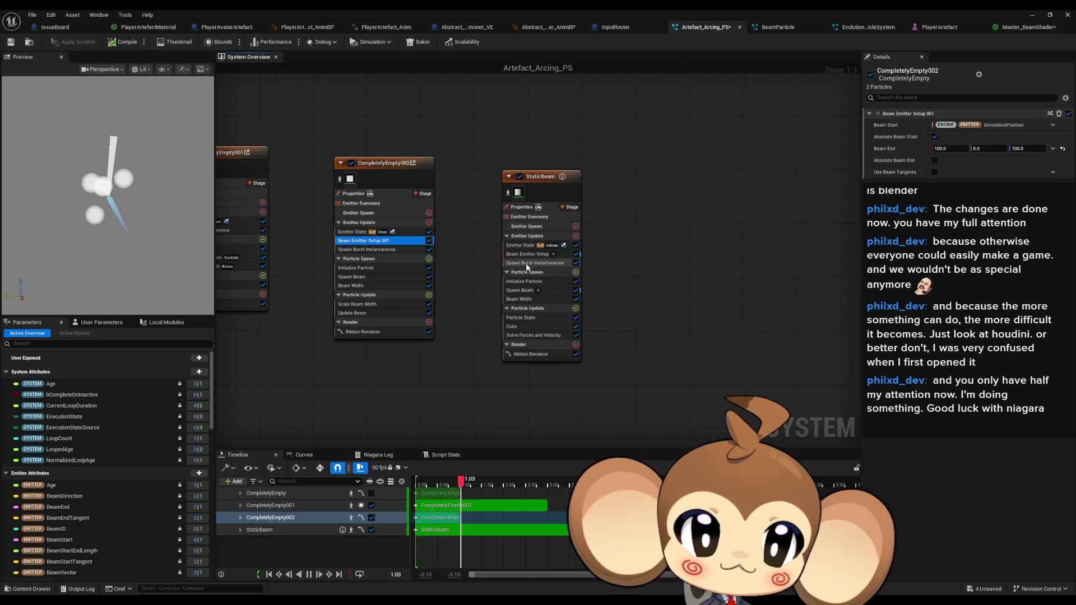
pyautogui.click(528, 254)
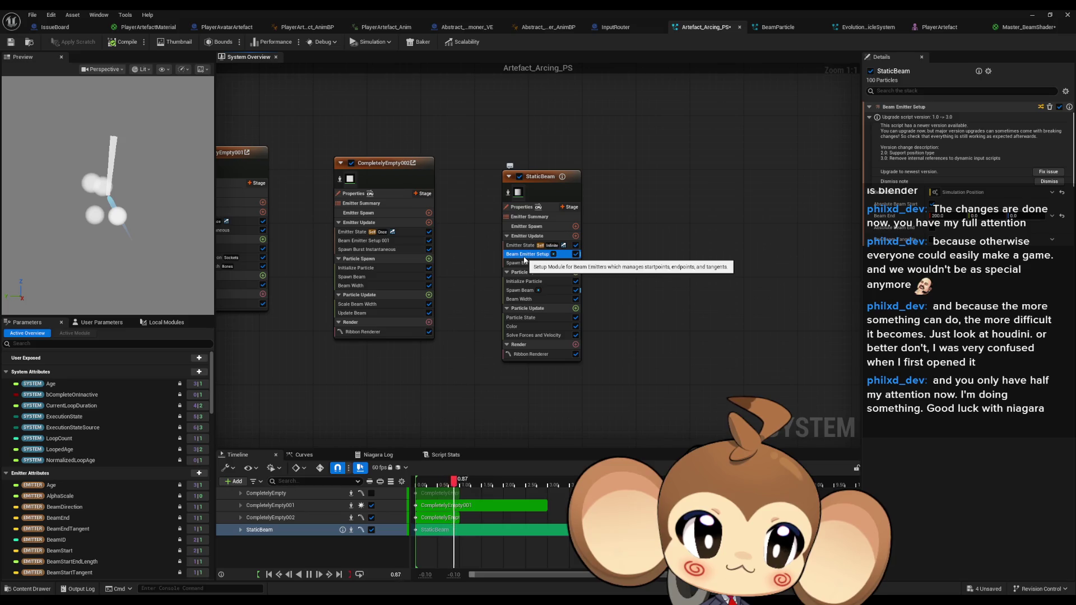
pyautogui.click(518, 264)
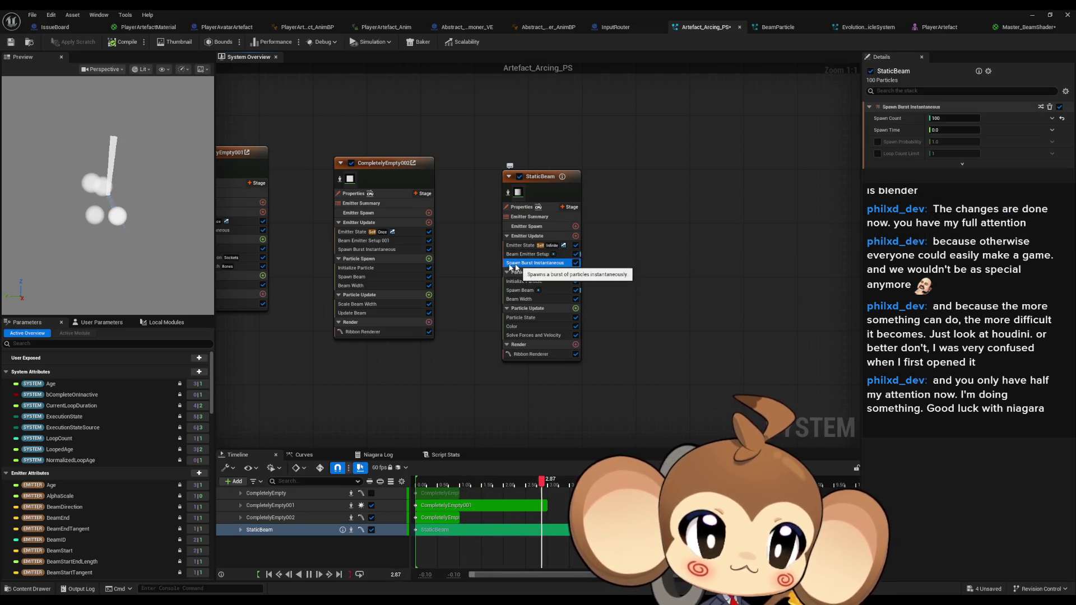
pyautogui.click(397, 249)
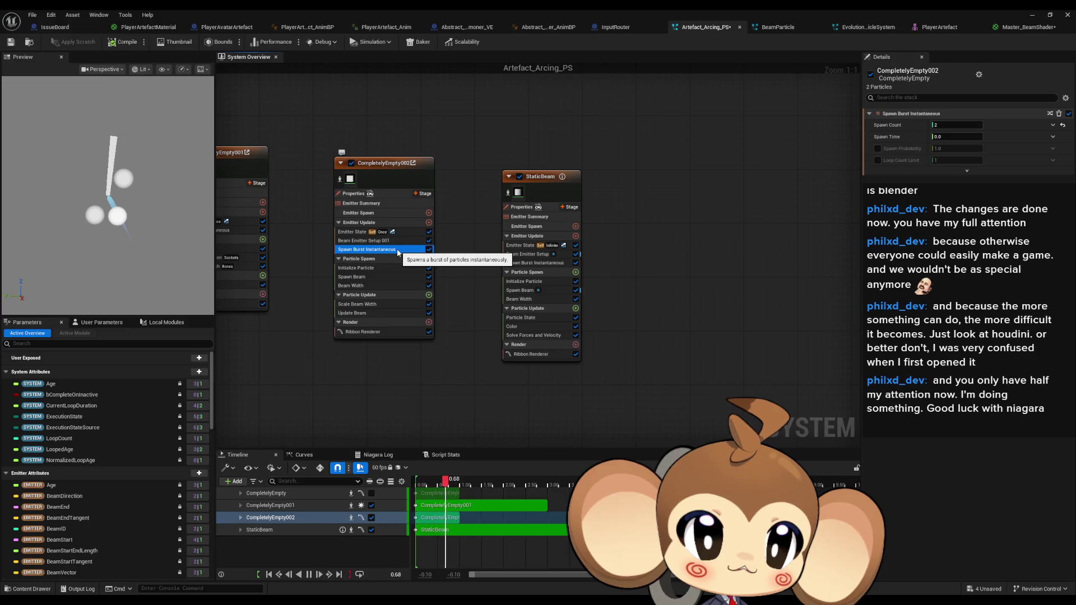
pyautogui.click(524, 264)
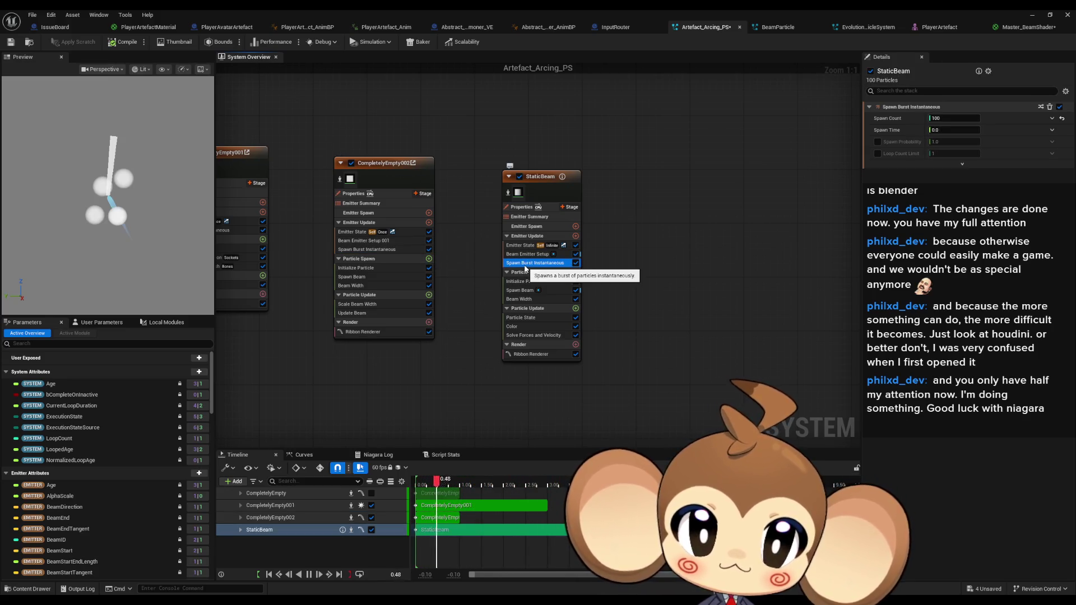
pyautogui.click(526, 282)
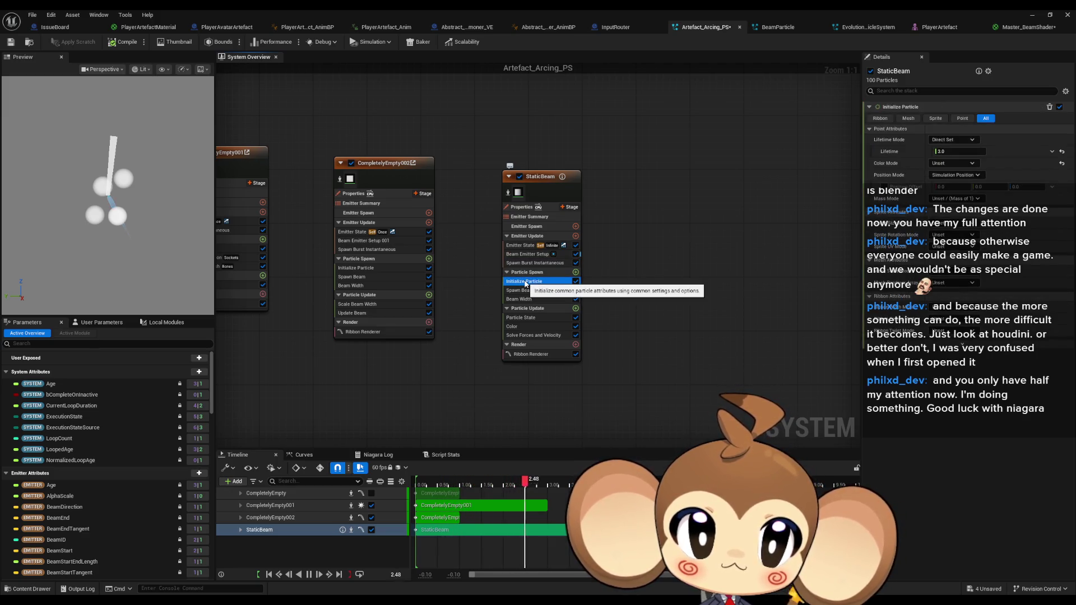
pyautogui.click(374, 270)
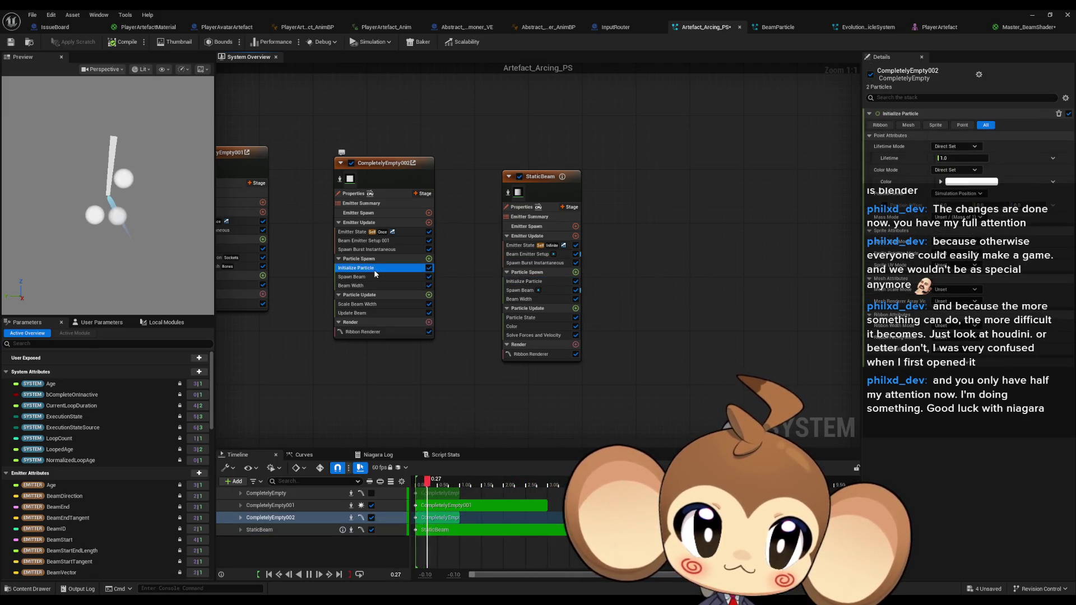
pyautogui.click(521, 282)
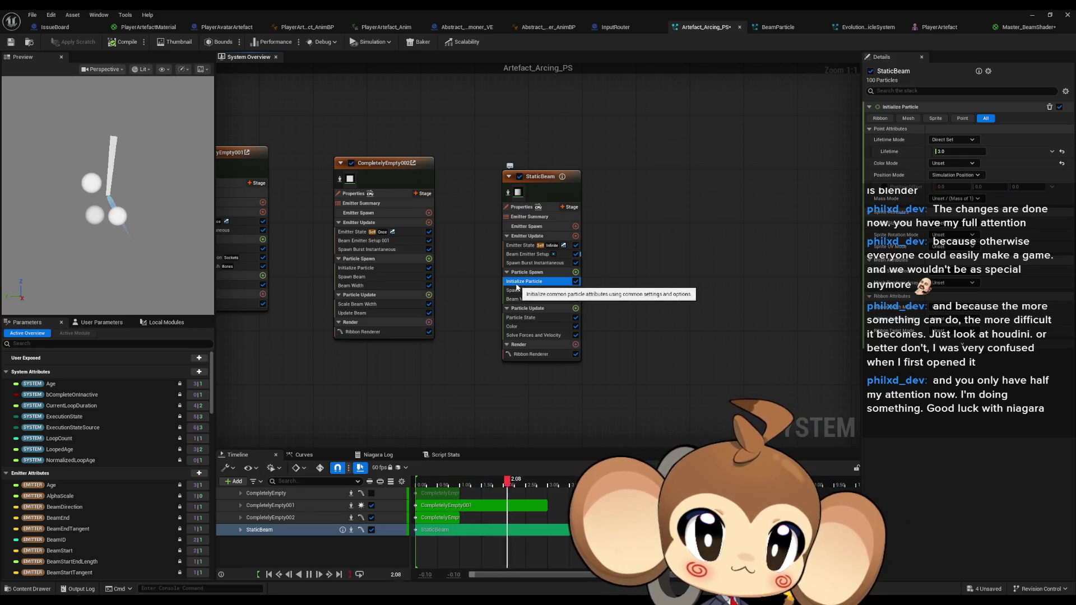
pyautogui.click(372, 269)
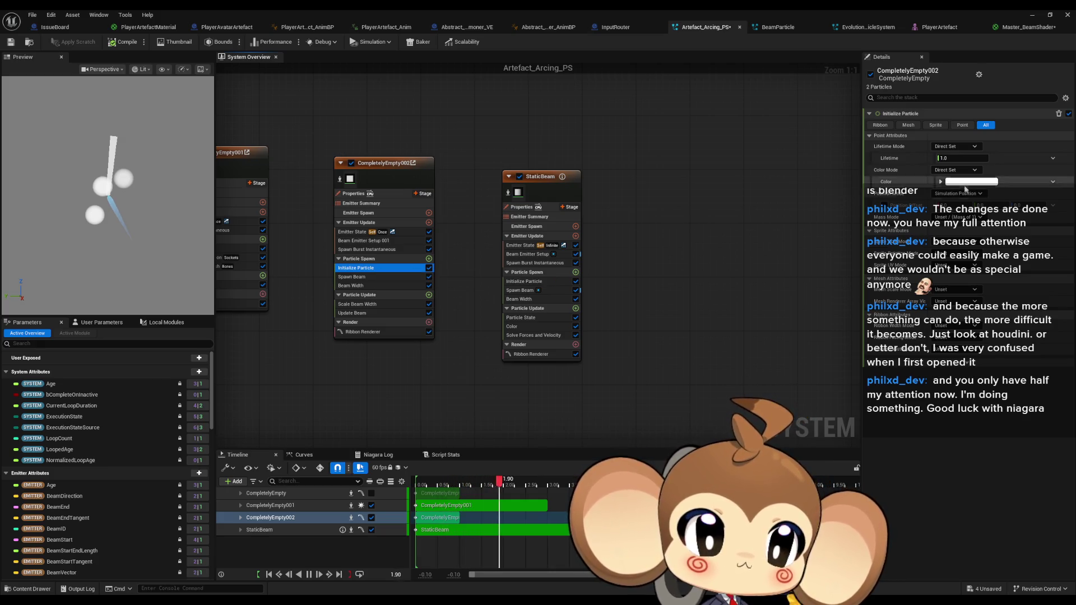
pyautogui.click(948, 175)
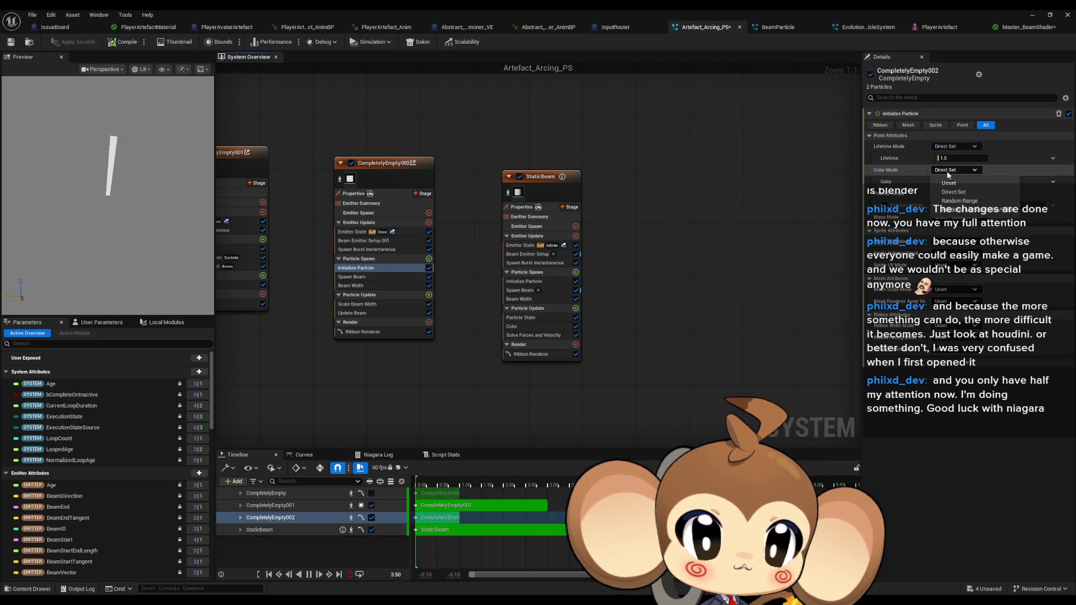
pyautogui.click(557, 271)
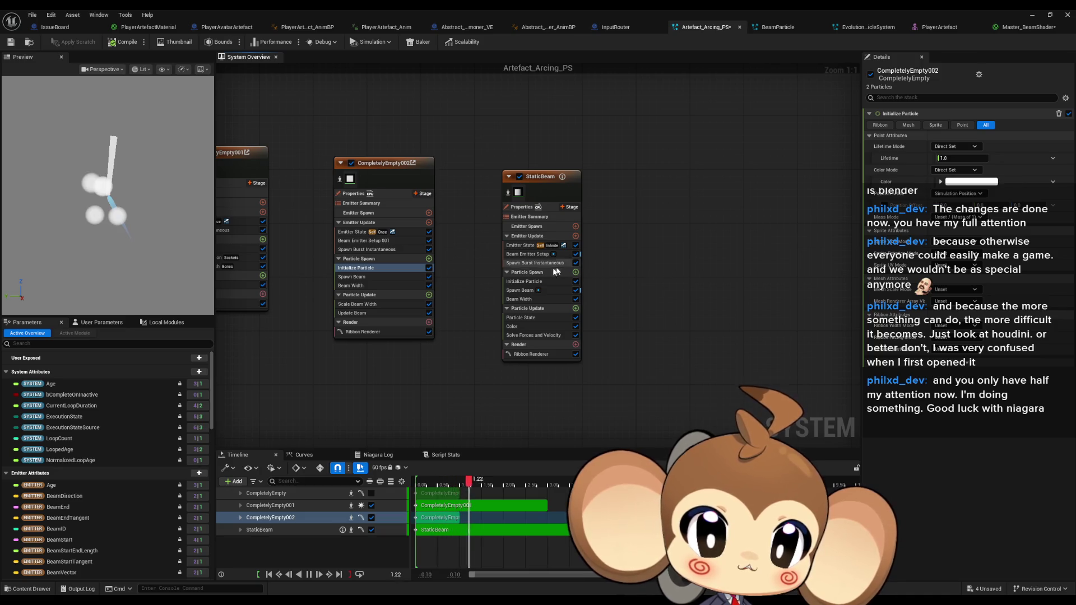
pyautogui.click(533, 291)
pyautogui.moveTo(538, 295)
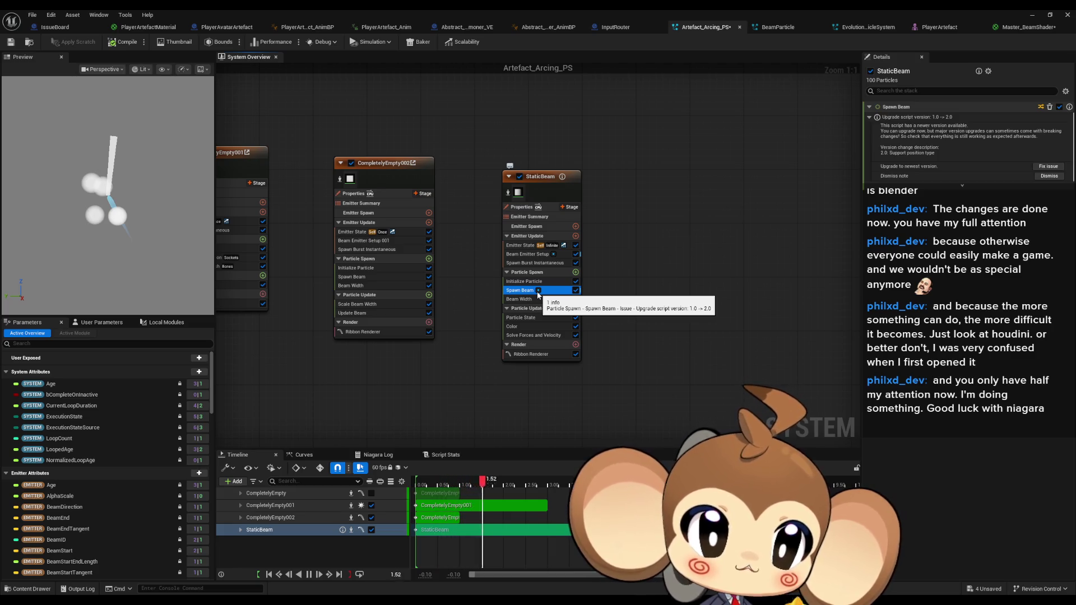
pyautogui.click(355, 278)
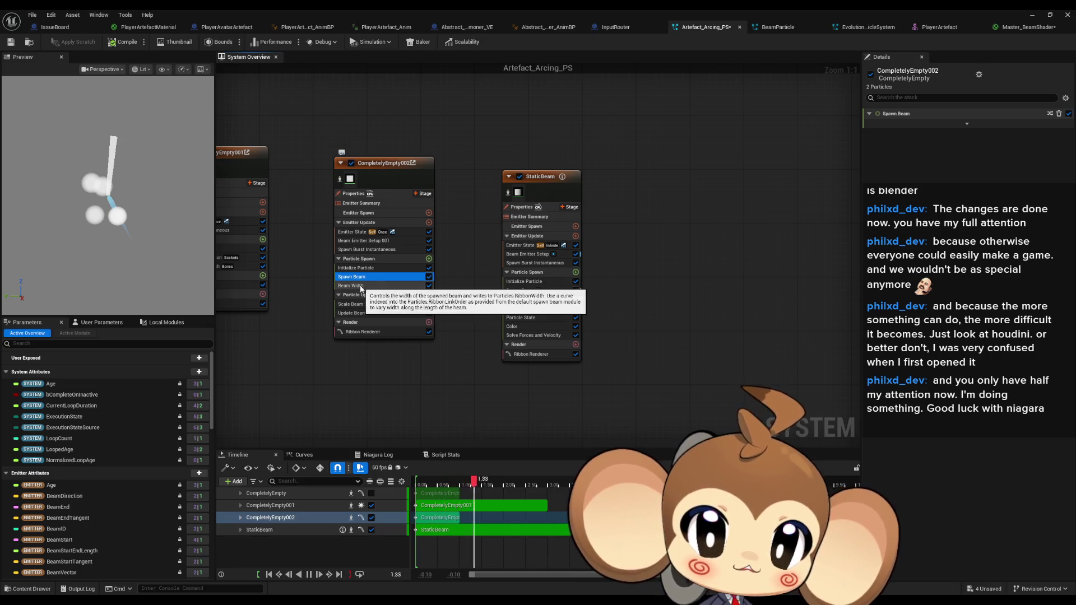
pyautogui.click(518, 300)
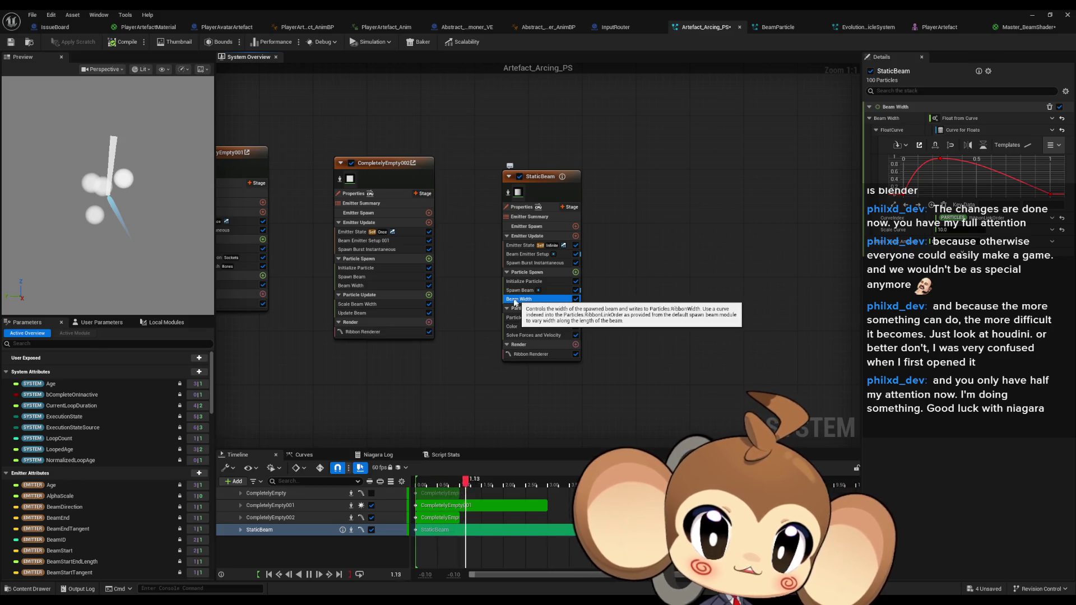
pyautogui.click(351, 305)
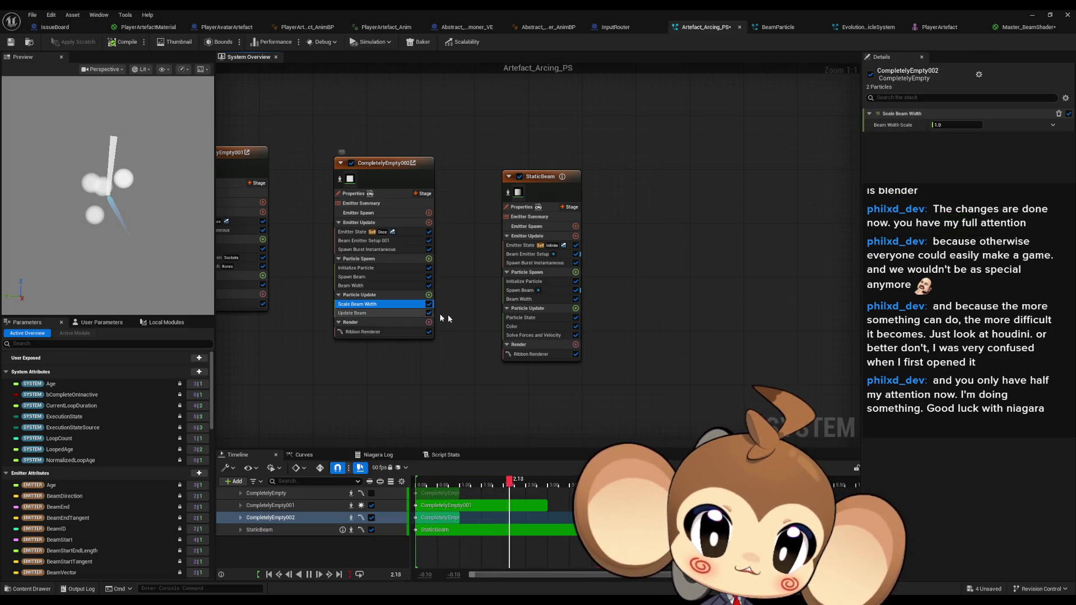
pyautogui.click(522, 318)
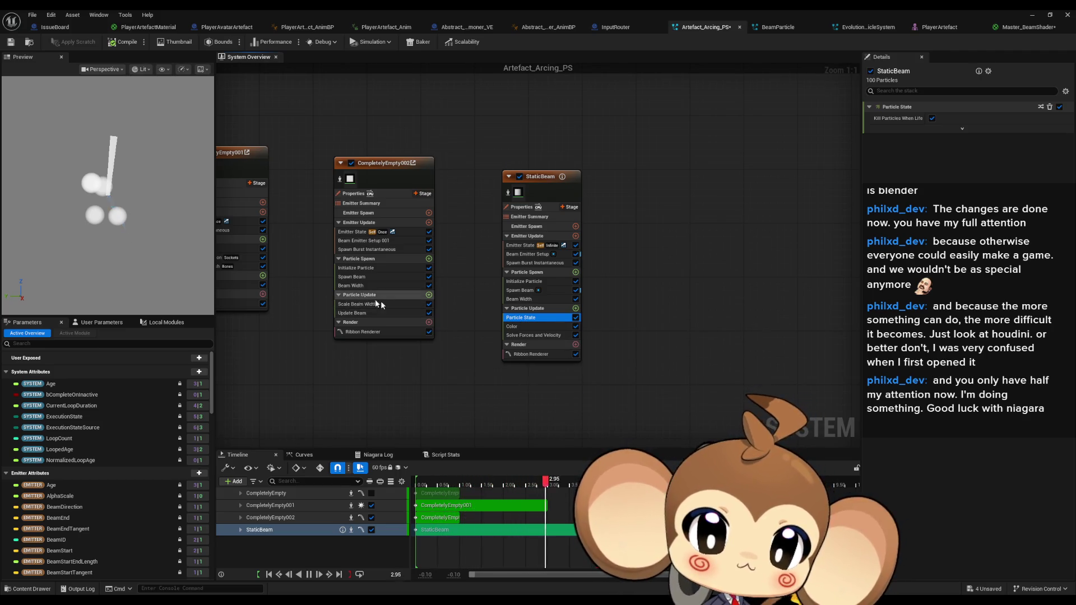
pyautogui.click(516, 327)
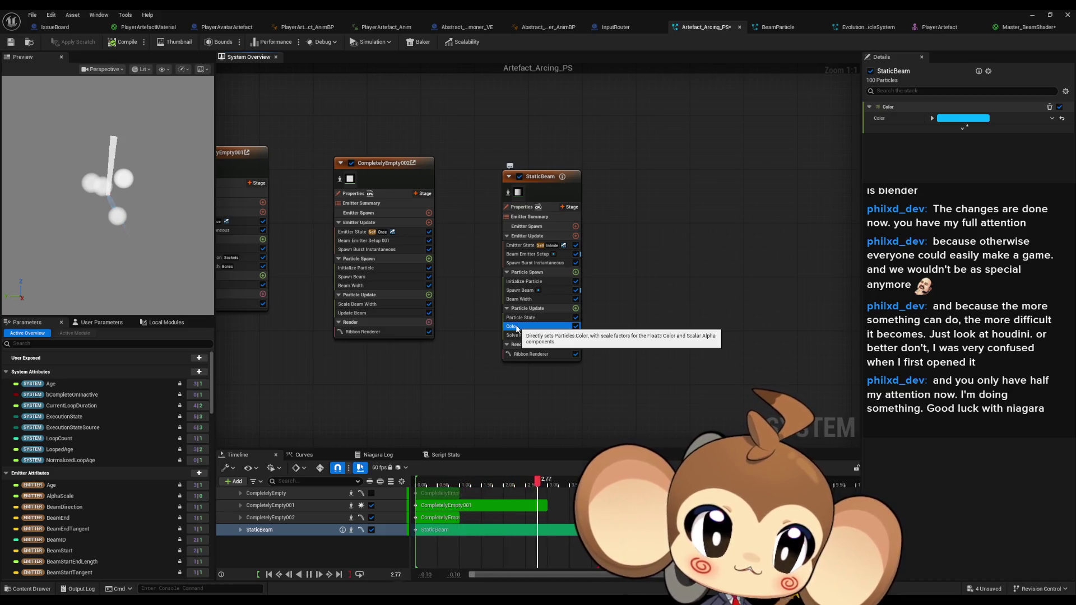
pyautogui.click(932, 118)
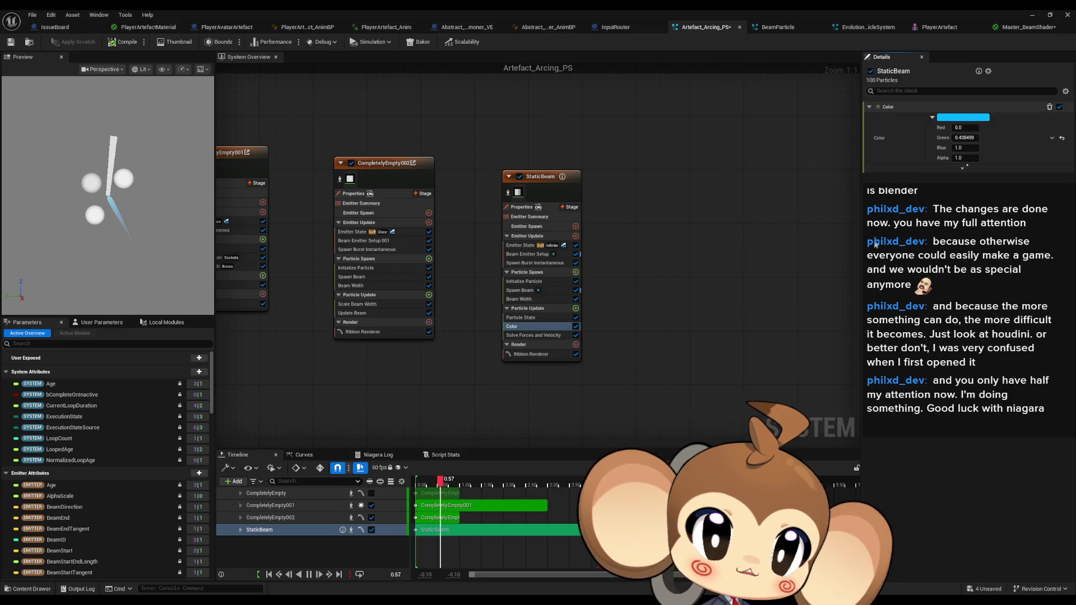
pyautogui.click(538, 336)
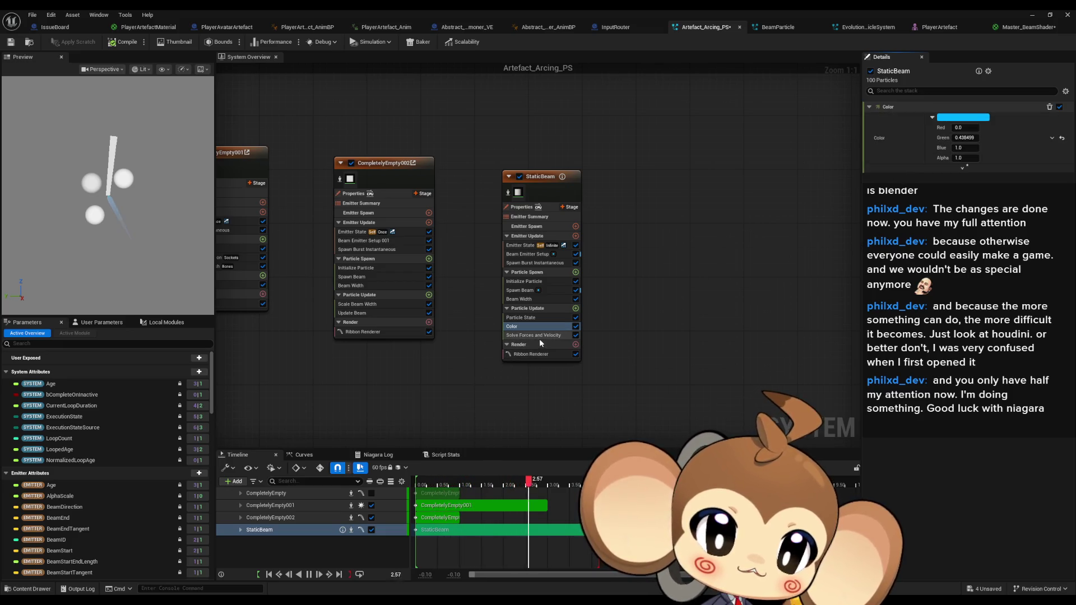
pyautogui.click(537, 325)
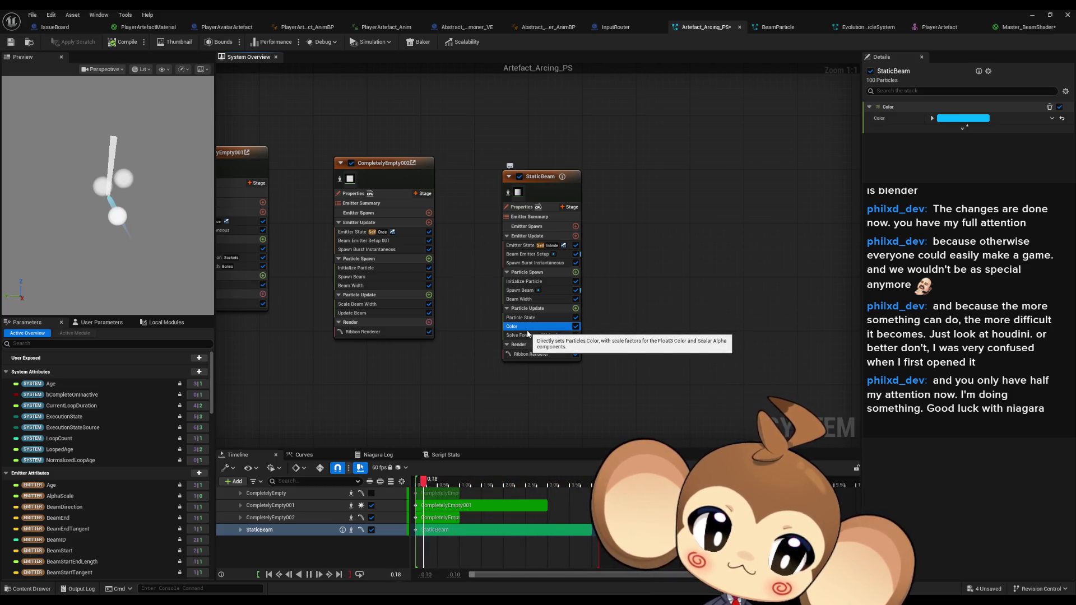
# Add Particle State to CompletelyEmpty002's Particle Update, above Scale Beam Width and Update Beam
pyautogui.click(429, 295)
pyautogui.write('kill')
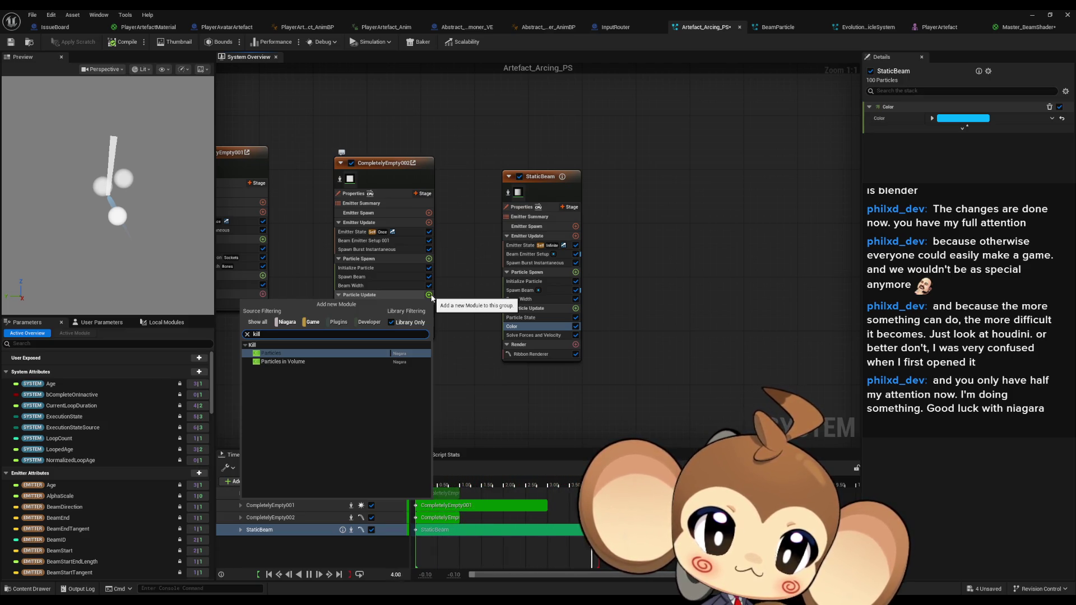
pyautogui.click(431, 297)
pyautogui.click(429, 295)
pyautogui.write('pa')
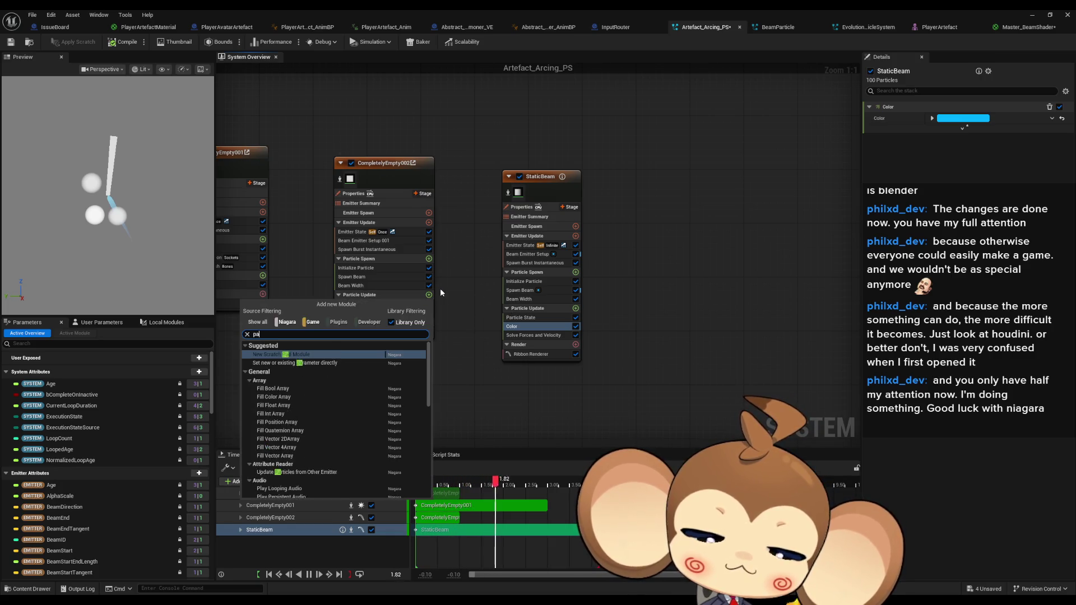
pyautogui.write('rticle state')
pyautogui.press('Return')
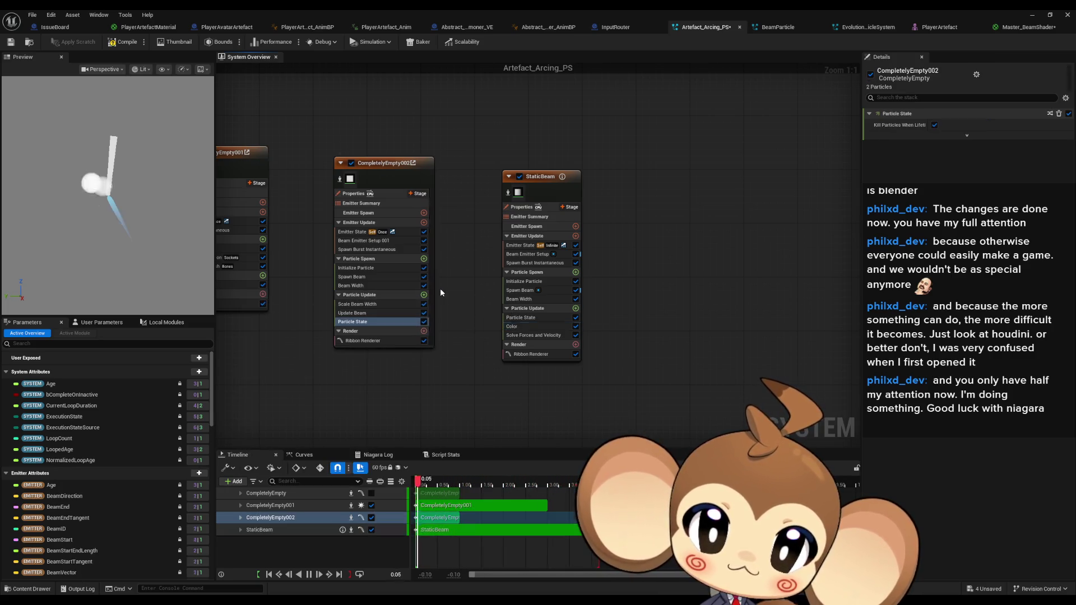
pyautogui.moveTo(359, 322); pyautogui.dragTo(355, 306)
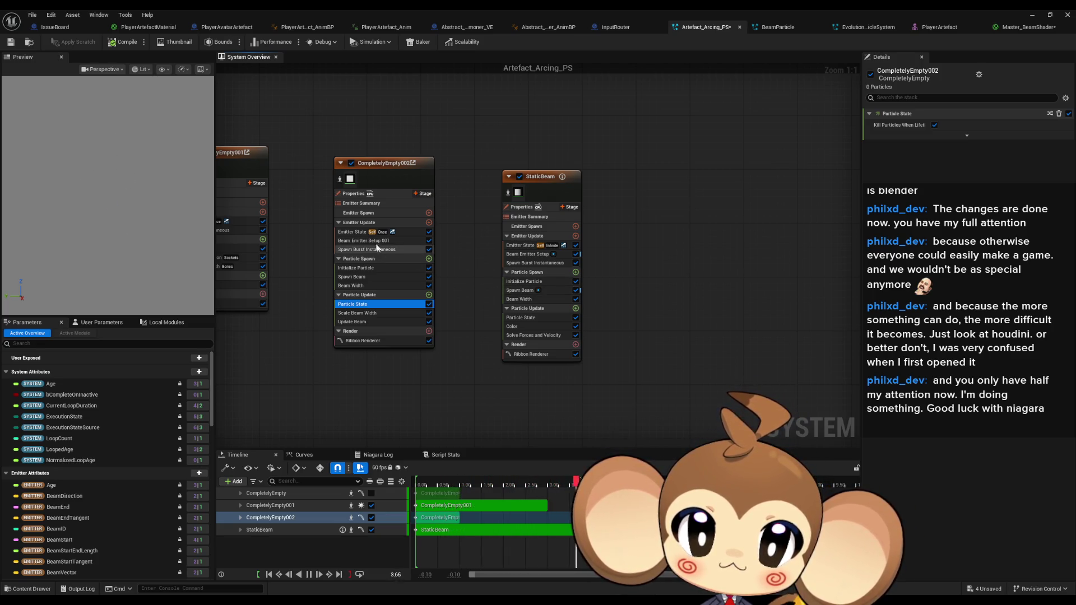
# Compare the emitter state and beam settings of CompletelyEmpty002 and StaticBeam
pyautogui.click(358, 232)
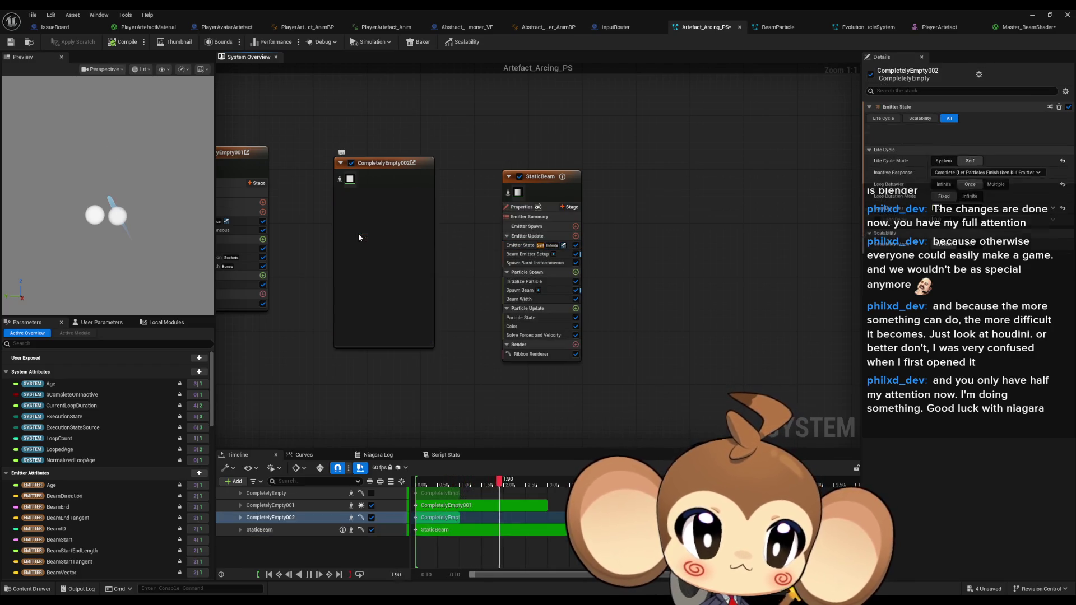
pyautogui.click(522, 245)
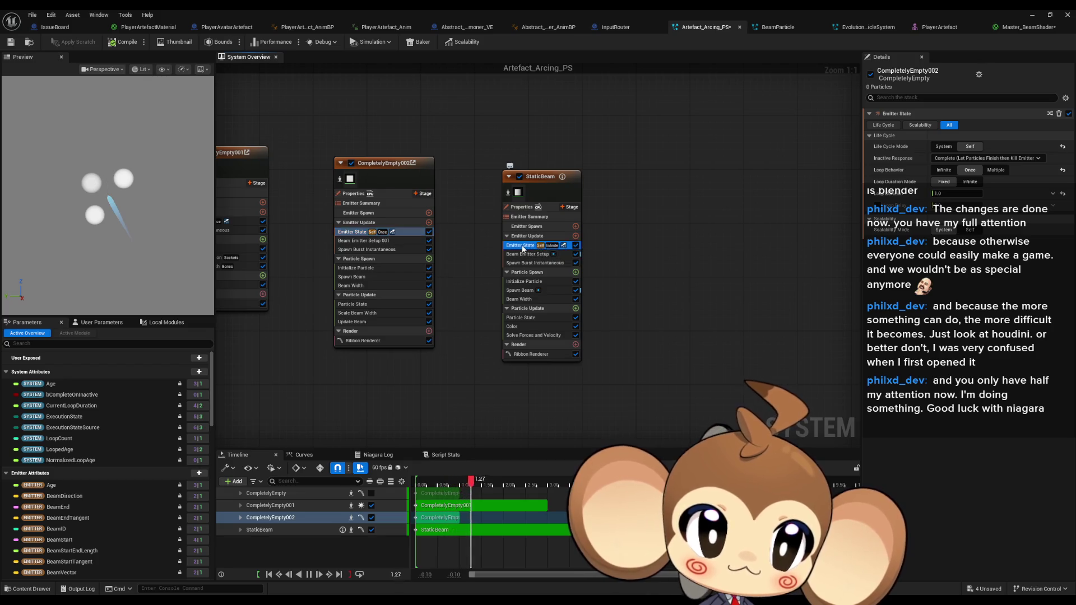
pyautogui.click(357, 240)
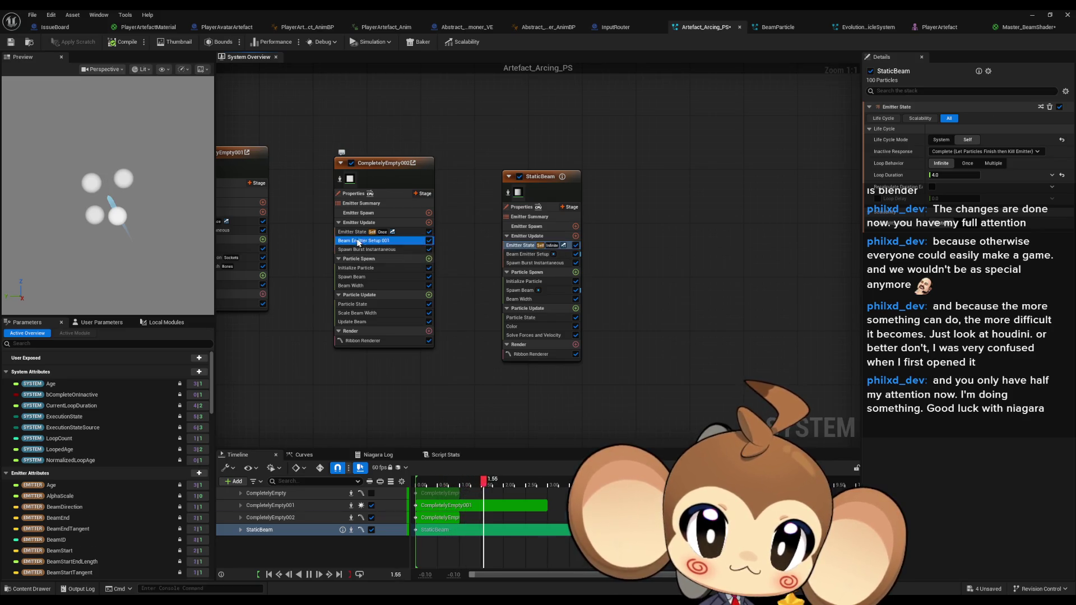
pyautogui.click(521, 255)
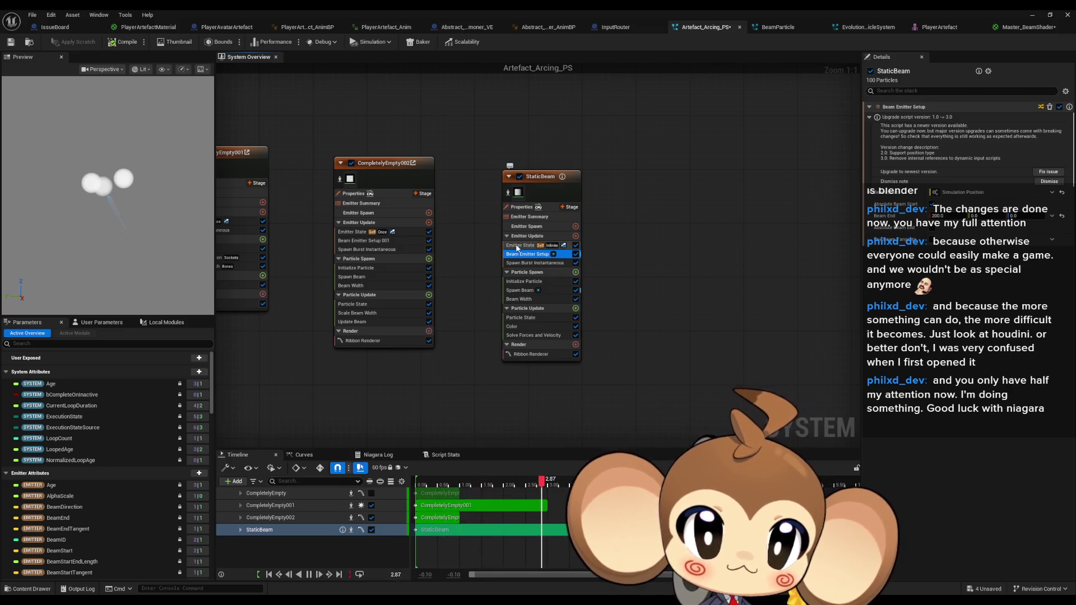
# Inspect StaticBeam's ribbon renderer settings, briefly expanding its Bindings category
pyautogui.click(518, 355)
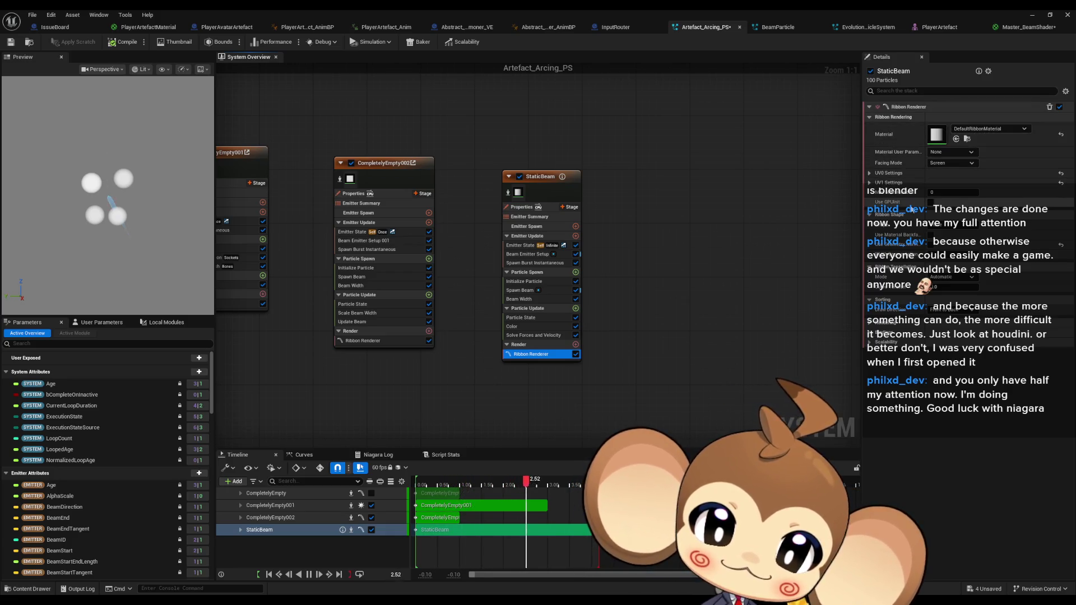
pyautogui.click(871, 328)
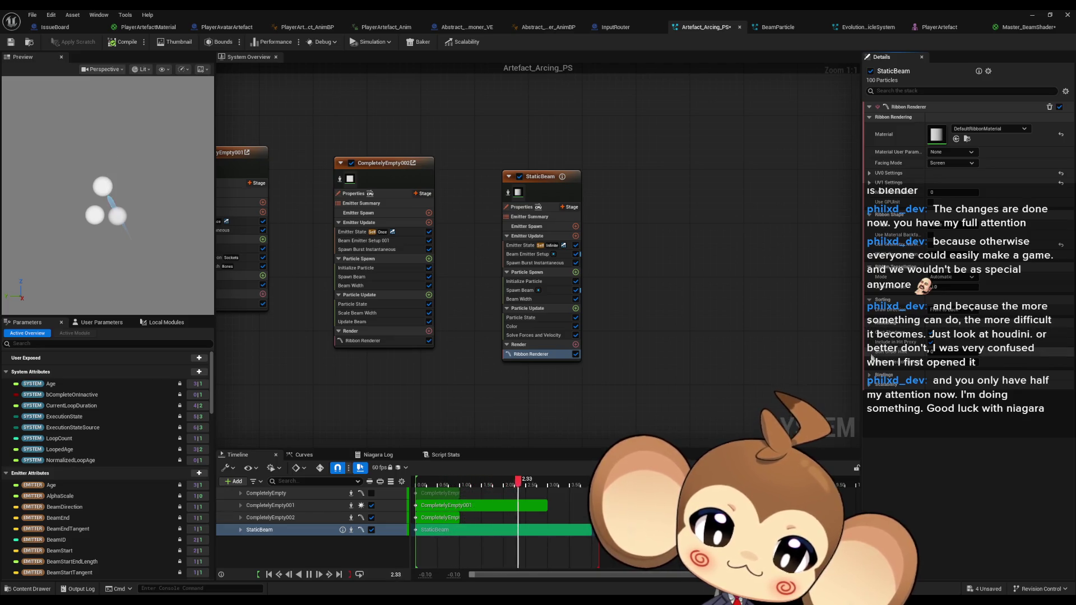
pyautogui.click(869, 375)
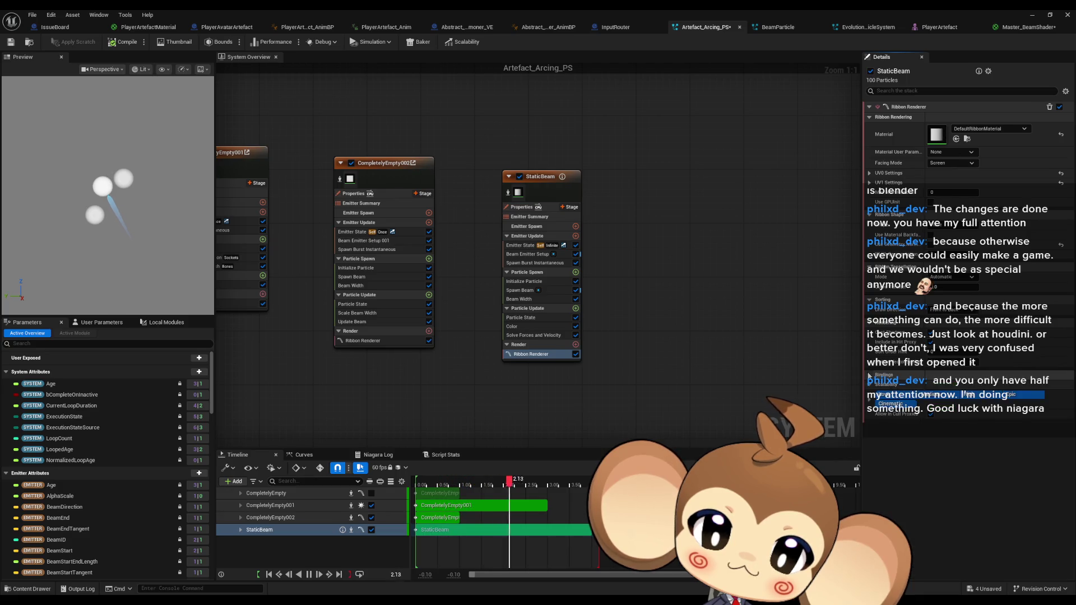
pyautogui.click(869, 375)
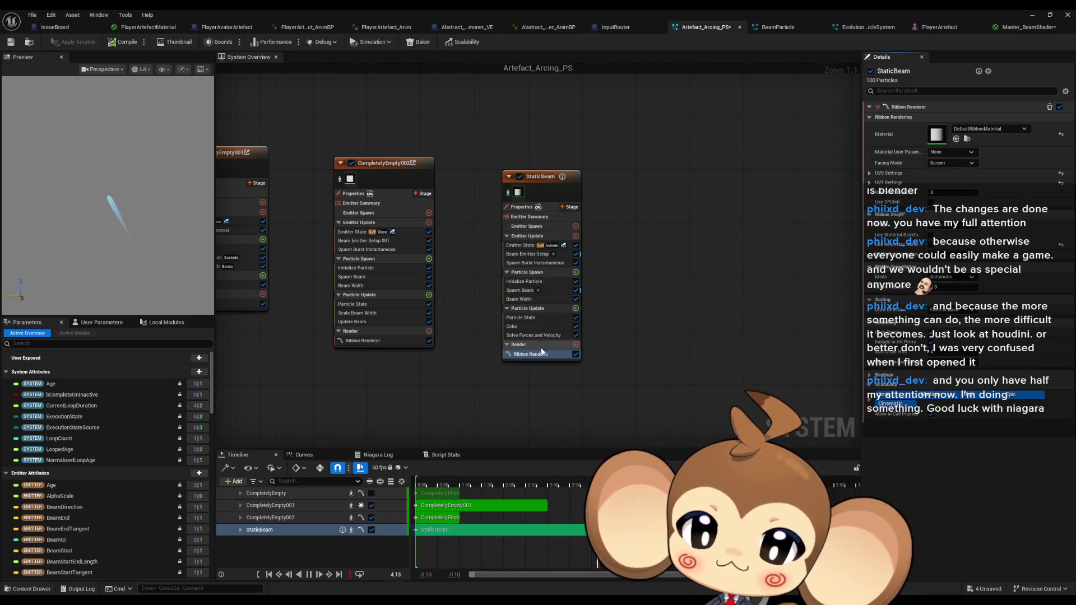
# Show StaticBeam's Color module with Scale Color and Scale Alpha curve, then frame all three emitters
pyautogui.click(530, 335)
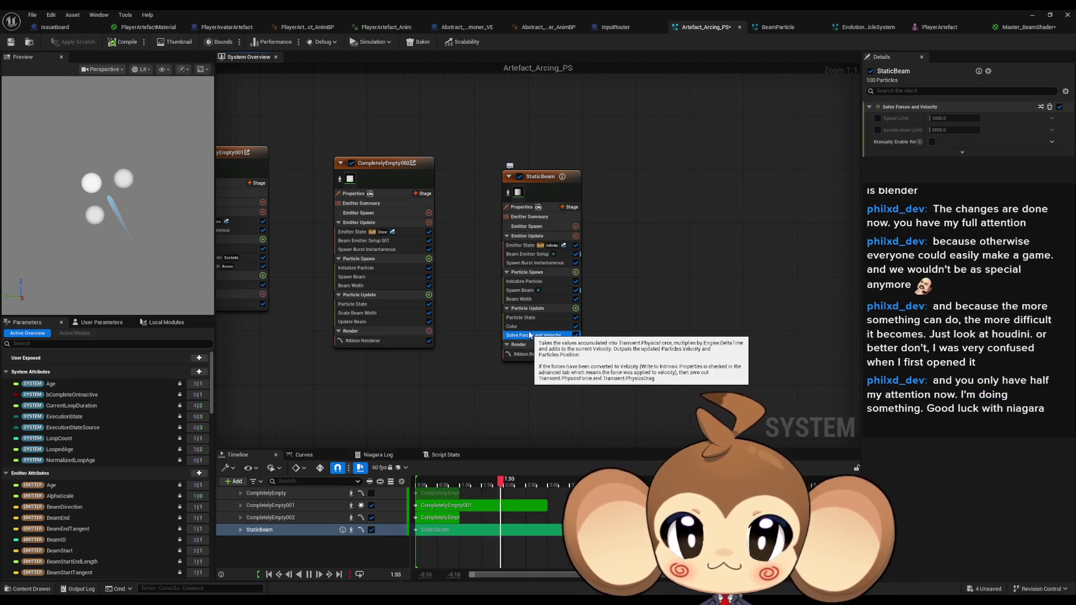
pyautogui.click(526, 327)
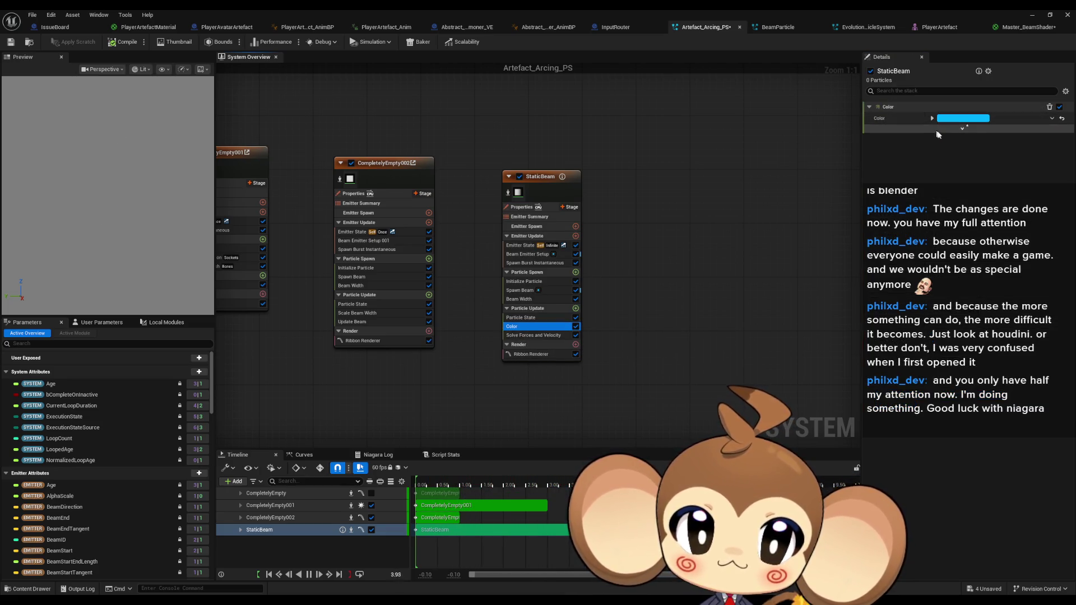
pyautogui.click(964, 128)
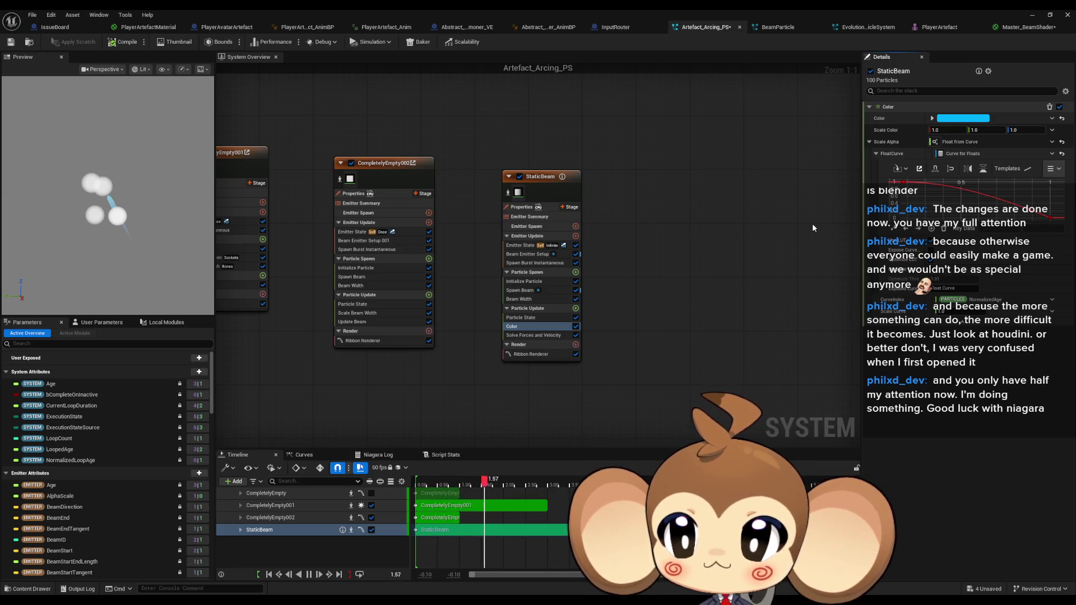
pyautogui.moveTo(804, 225); pyautogui.dragTo(835, 250)
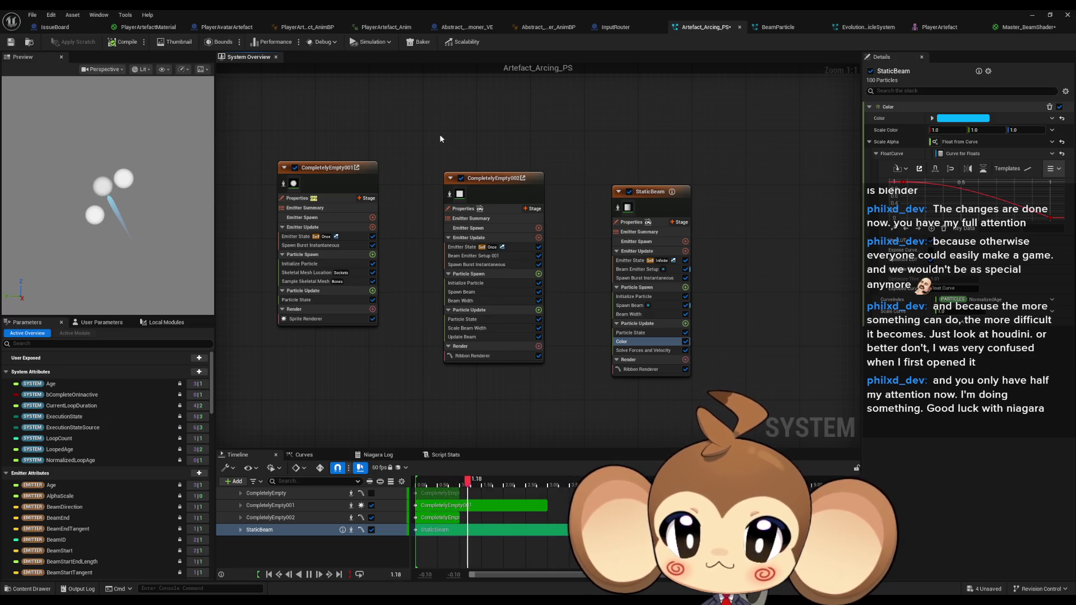
# Set CompletelyEmpty002's emitter Loop Duration to 2.0
pyautogui.click(530, 208)
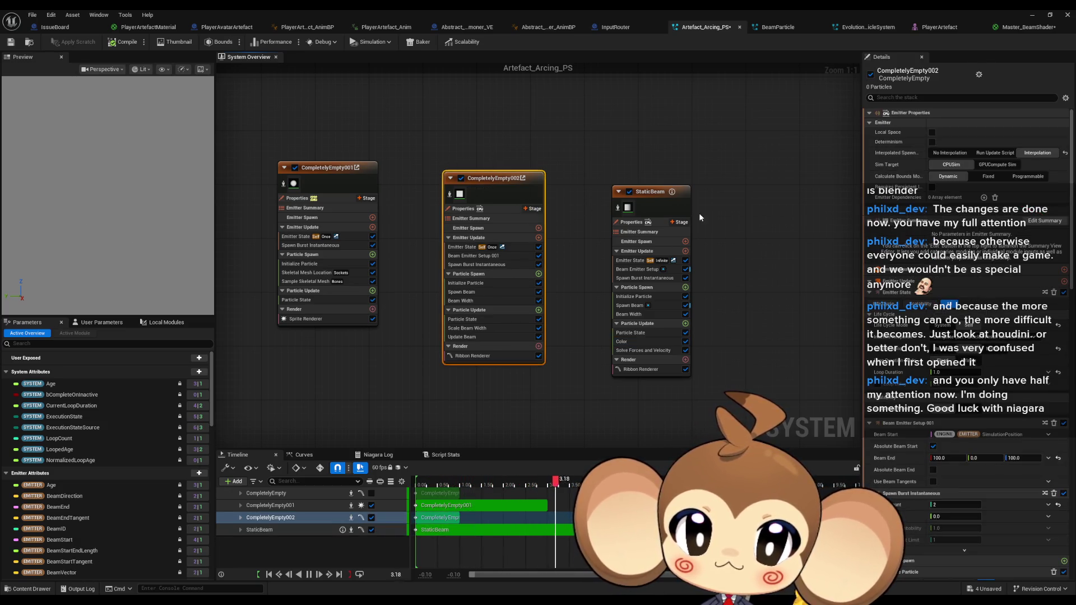
pyautogui.click(947, 372)
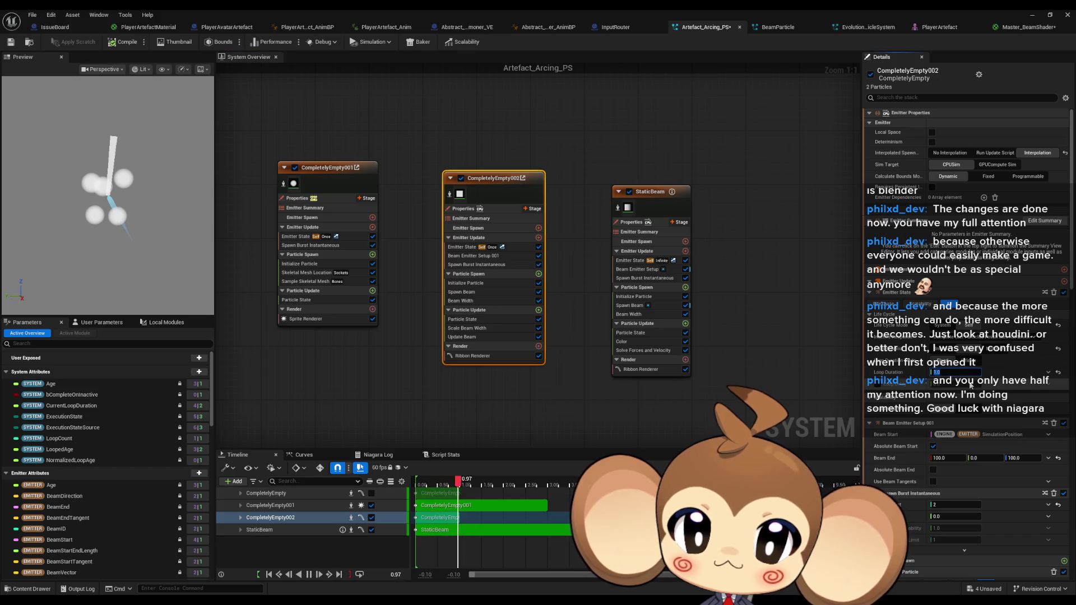
pyautogui.write('2')
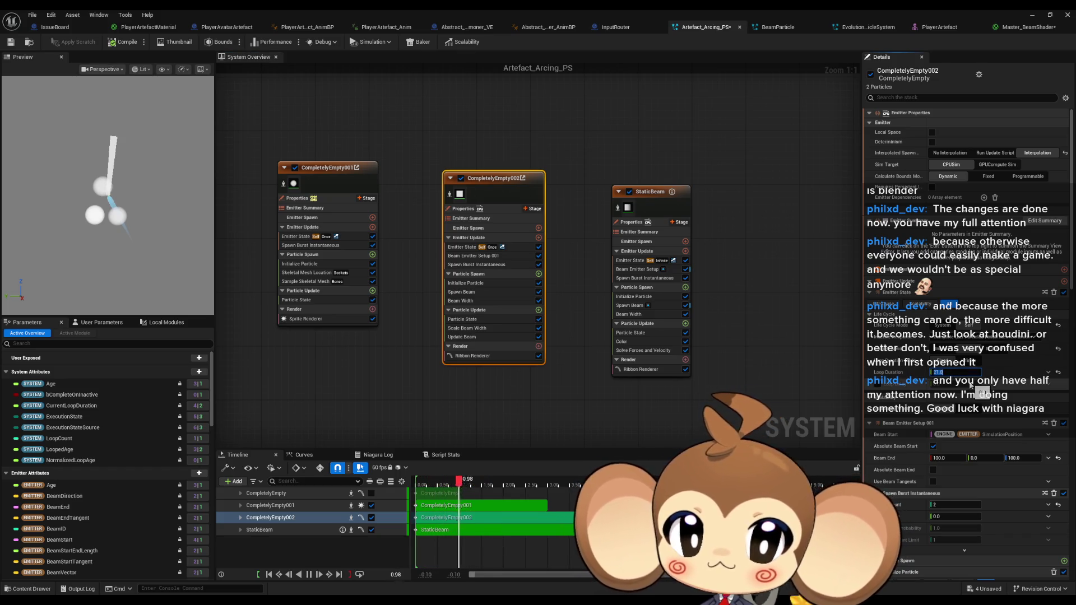
pyautogui.press('Delete')
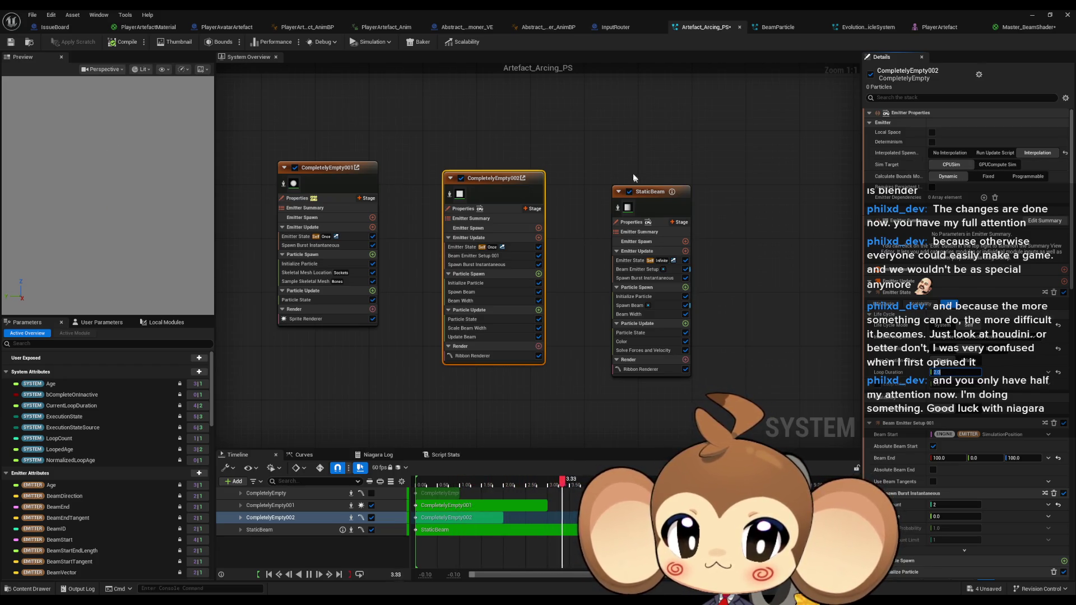
# Delete the StaticBeam emitter and recenter the two remaining emitters
pyautogui.click(662, 235)
pyautogui.press('Delete')
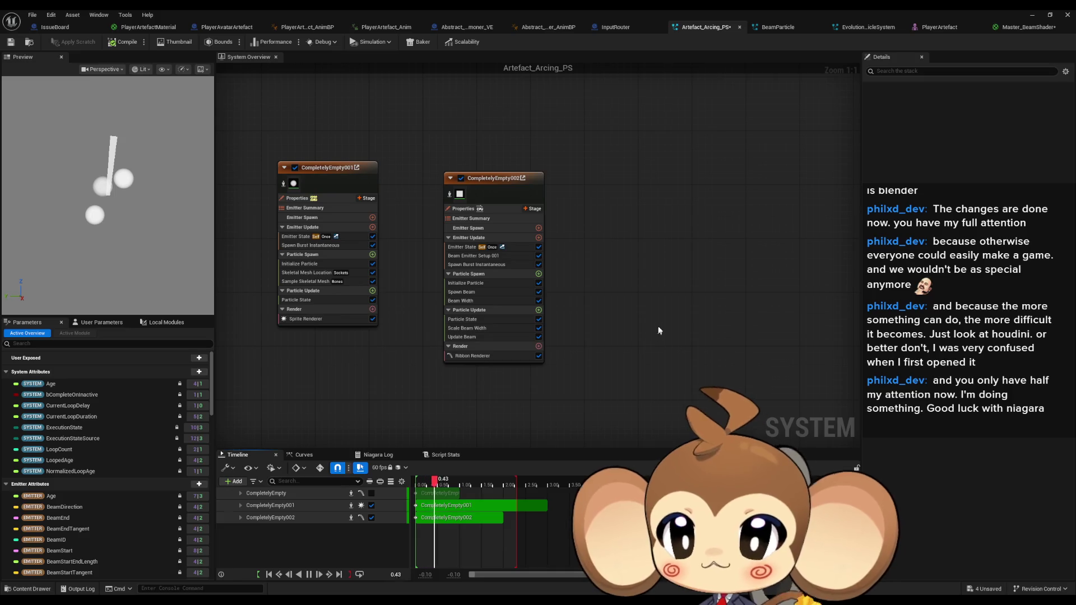
pyautogui.moveTo(671, 316)
pyautogui.mouseDown()
pyautogui.moveTo(694, 356)
pyautogui.moveTo(718, 318)
pyautogui.mouseUp()
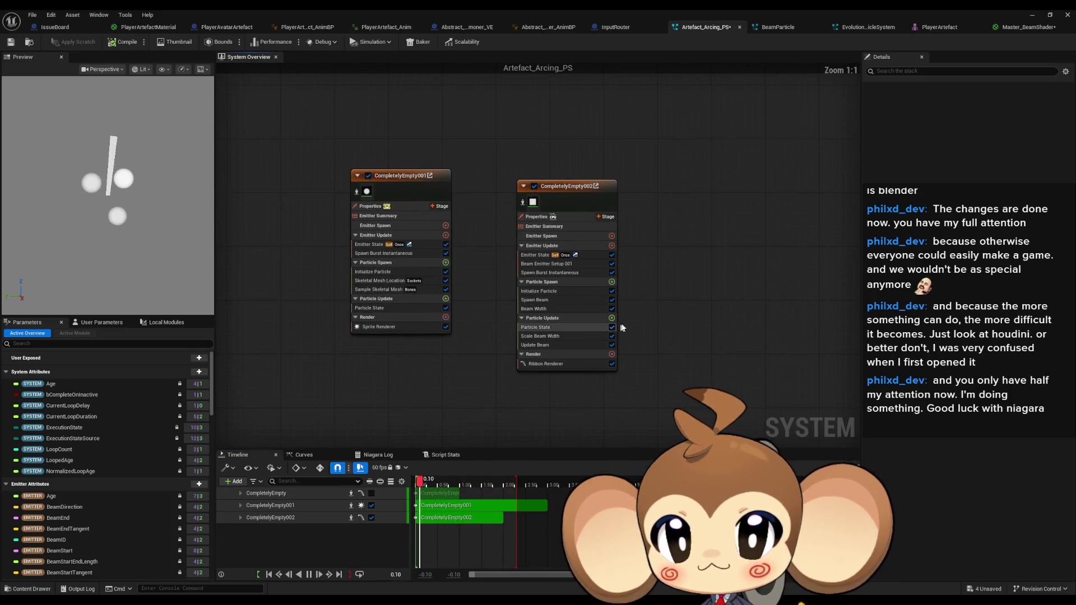
# Inspect CompletelyEmpty002's Spawn Beam and Beam Width module settings
pyautogui.click(551, 300)
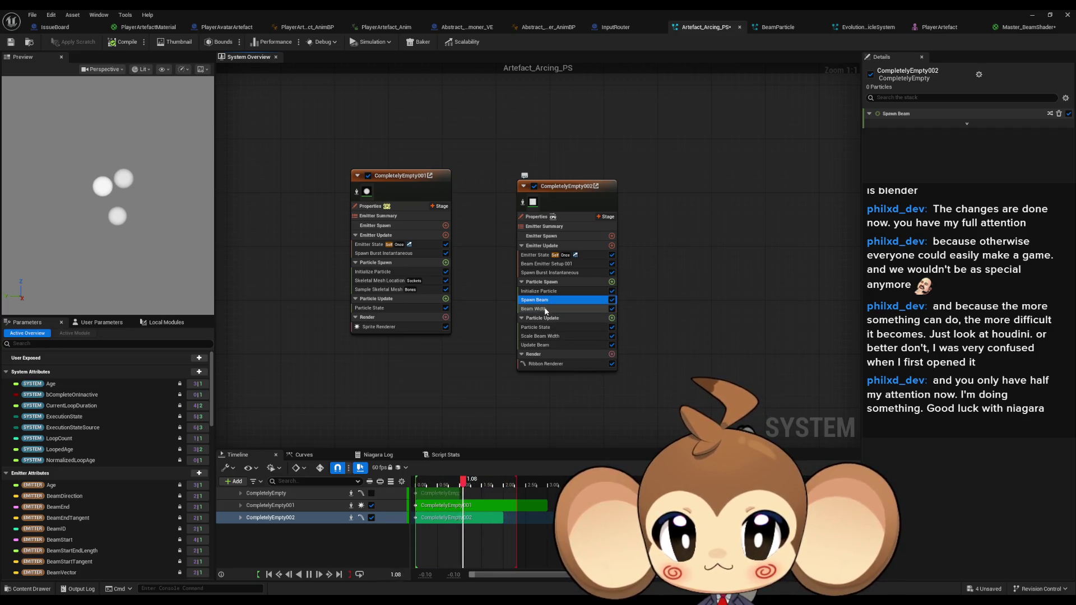
pyautogui.click(550, 310)
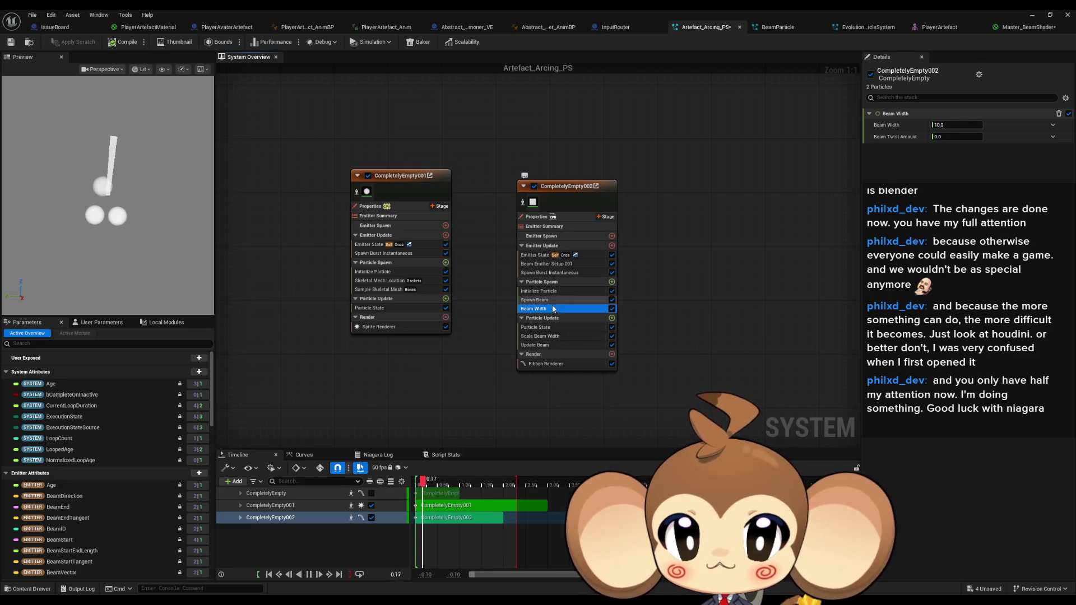
pyautogui.click(612, 283)
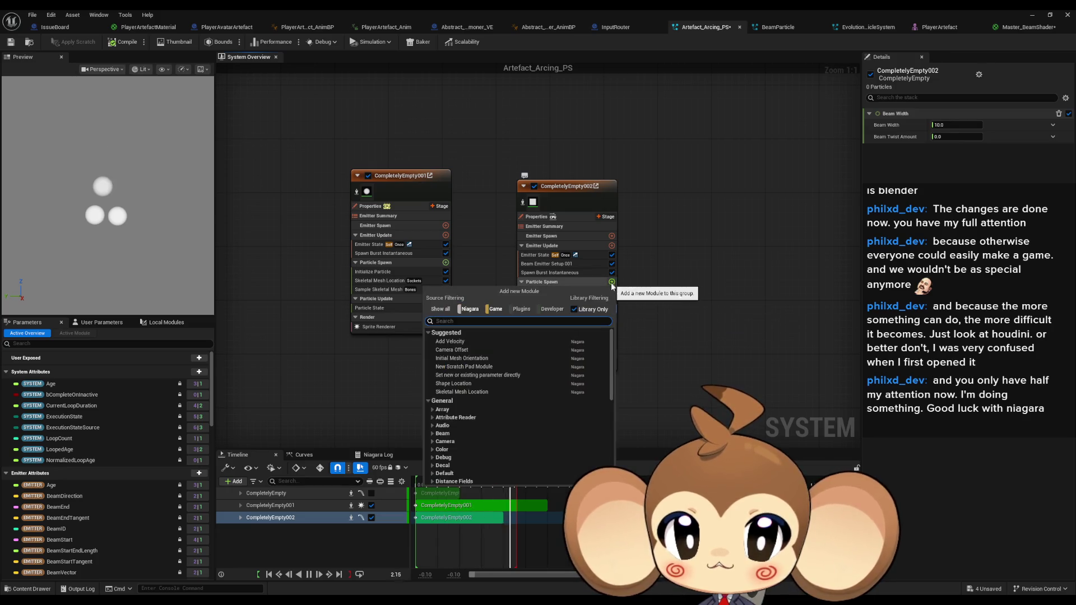
# Add Sample Skeletal Mesh and Skeletal Mesh Location to CompletelyEmpty002's Particle Spawn via 'skel' searches
pyautogui.write('skel')
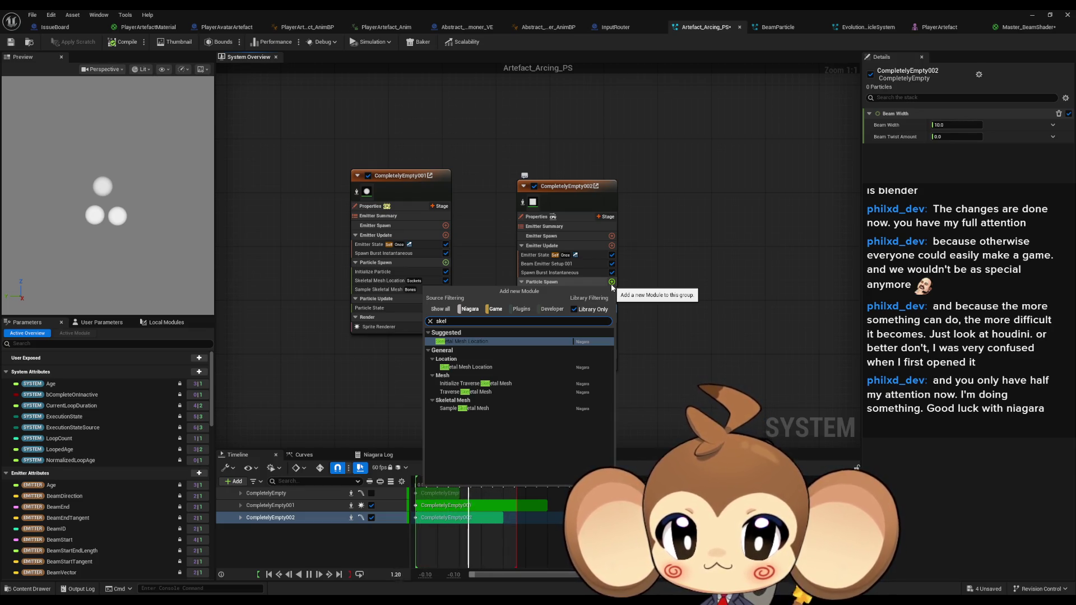
pyautogui.press('Down')
pyautogui.press('Down')
pyautogui.press('Down')
pyautogui.press('Return')
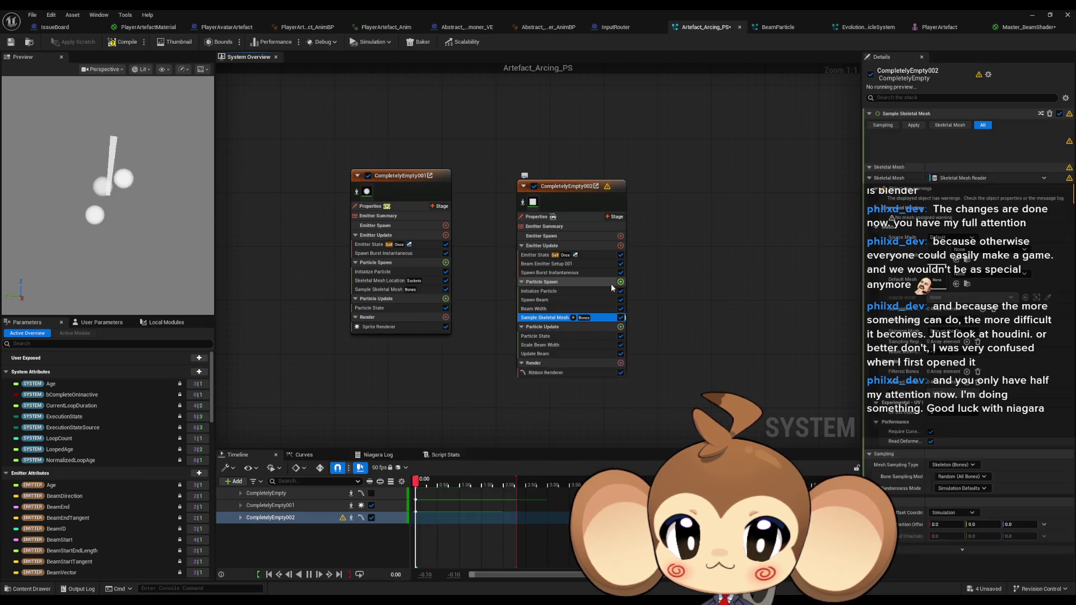
pyautogui.click(621, 282)
pyautogui.write('s')
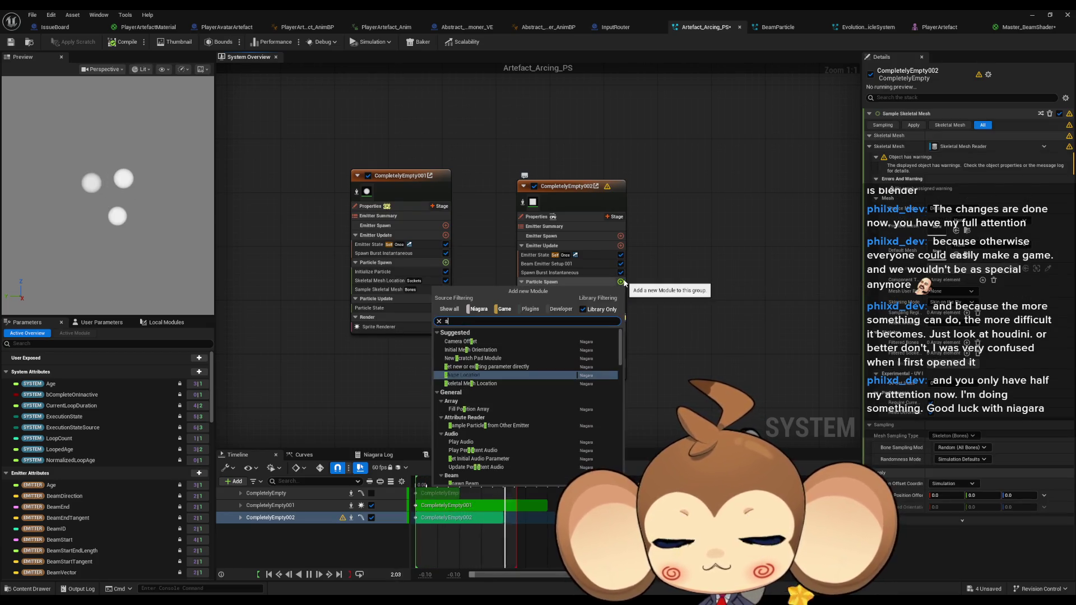
pyautogui.write('ke mesh')
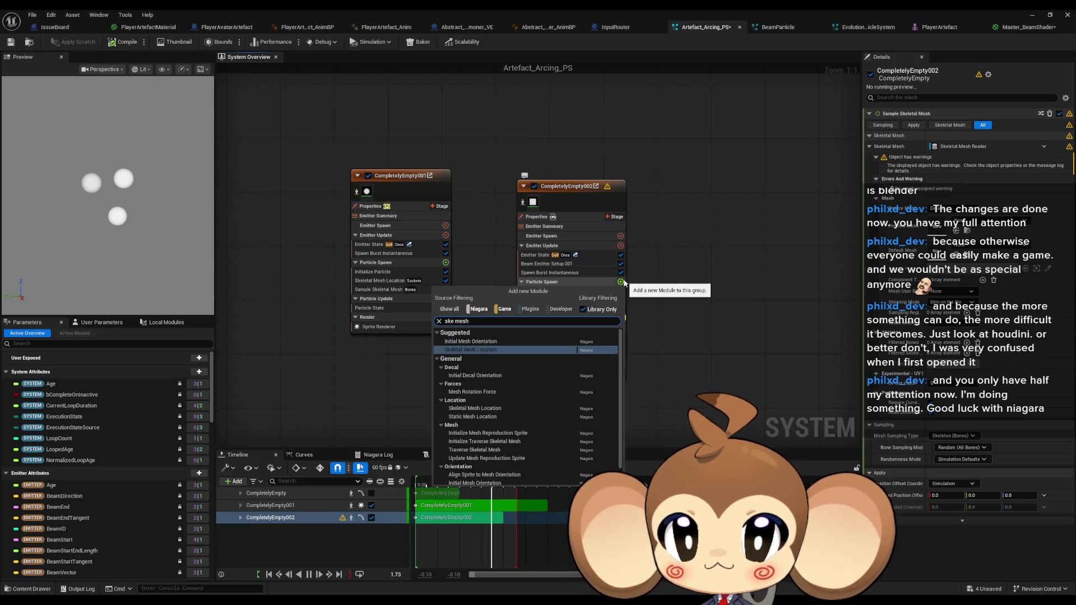
pyautogui.press('Return')
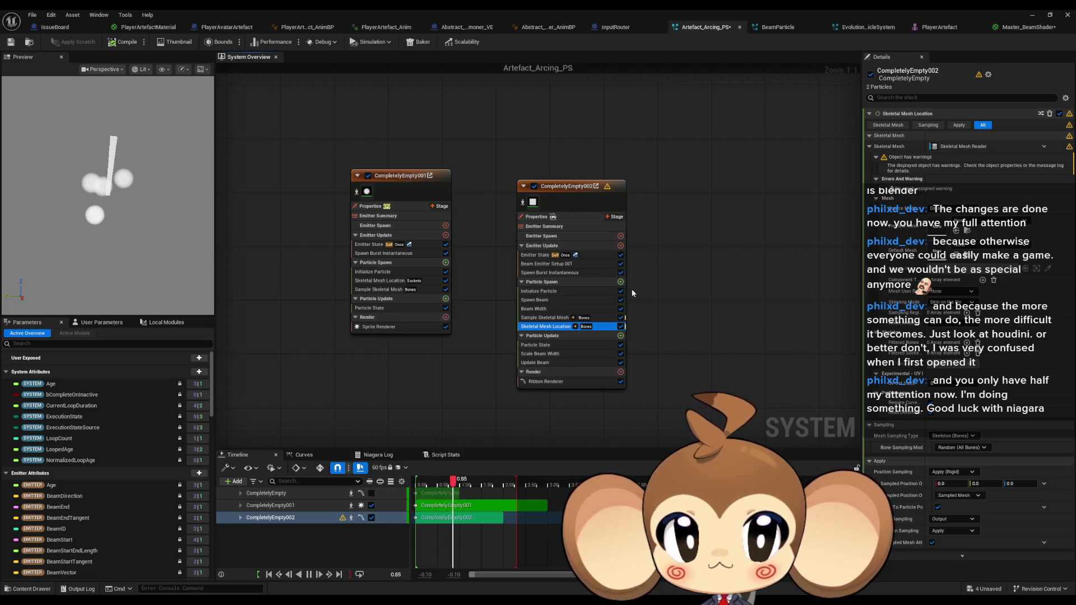
pyautogui.click(982, 218)
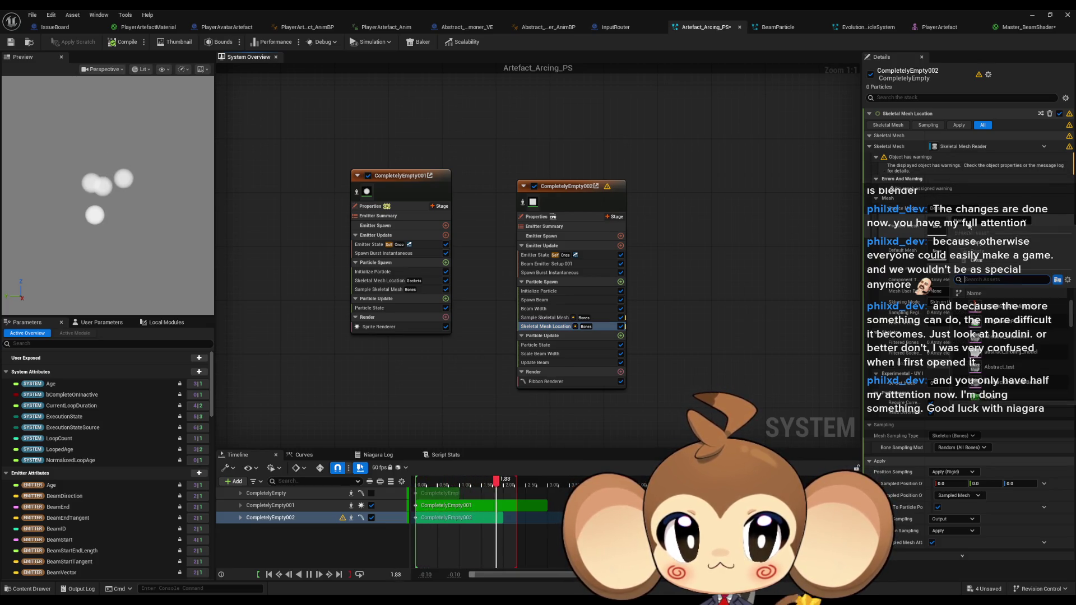
# Set the Sample Skeletal Mesh preview mesh to PlayerArtefact
pyautogui.click(1003, 307)
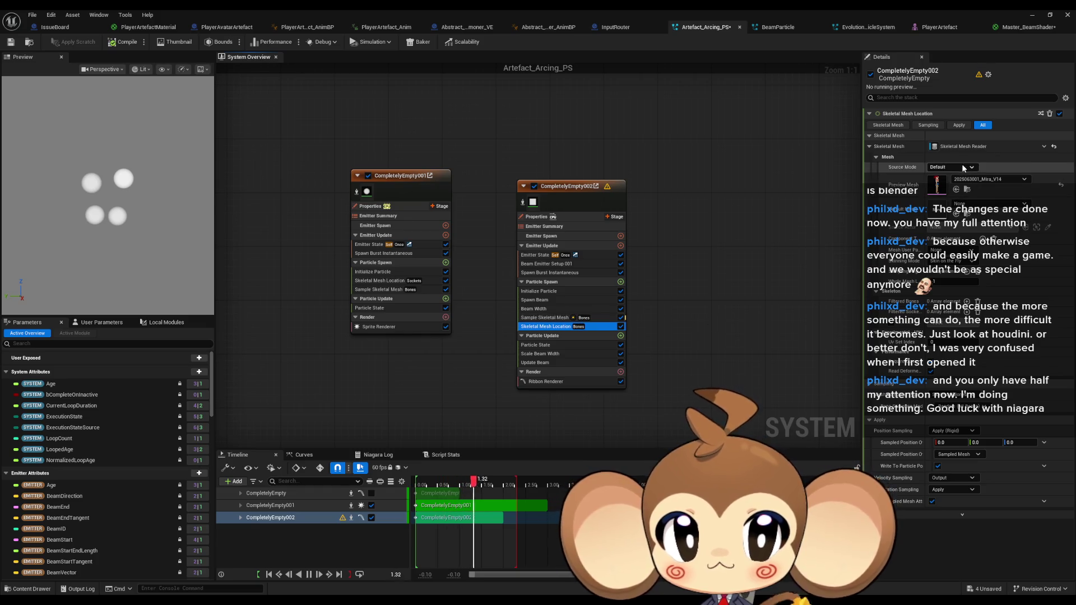
pyautogui.click(965, 181)
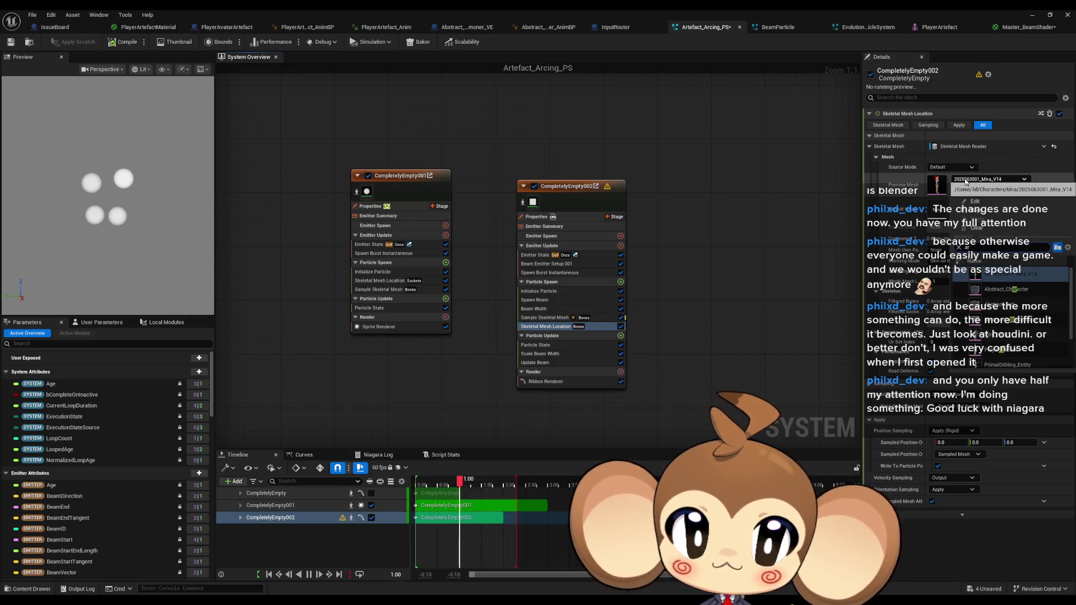
pyautogui.write('rt')
pyautogui.click(545, 318)
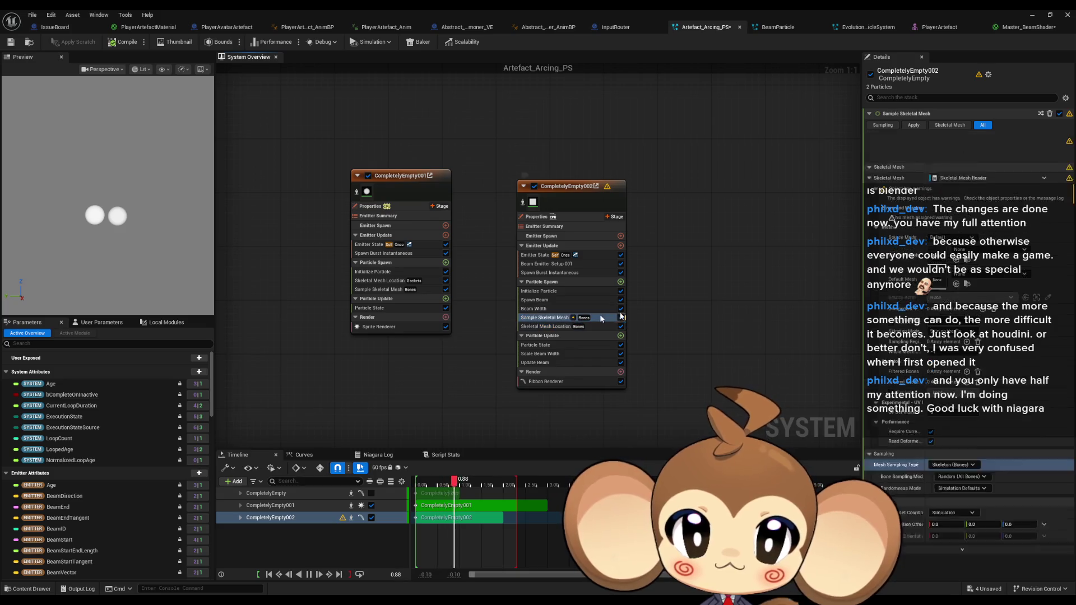
pyautogui.click(971, 225)
pyautogui.write('te')
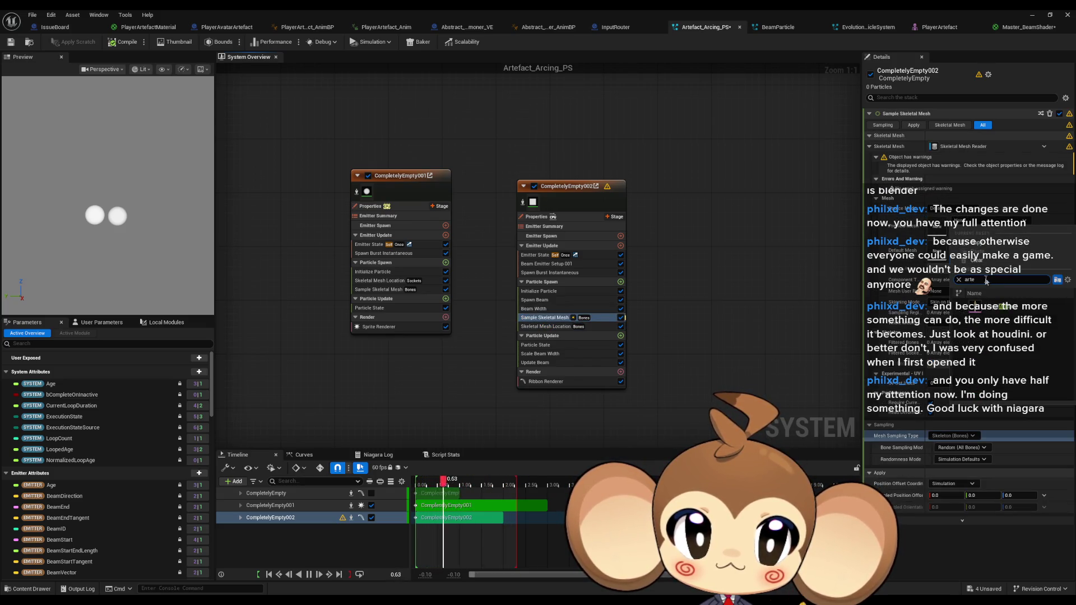
pyautogui.click(993, 314)
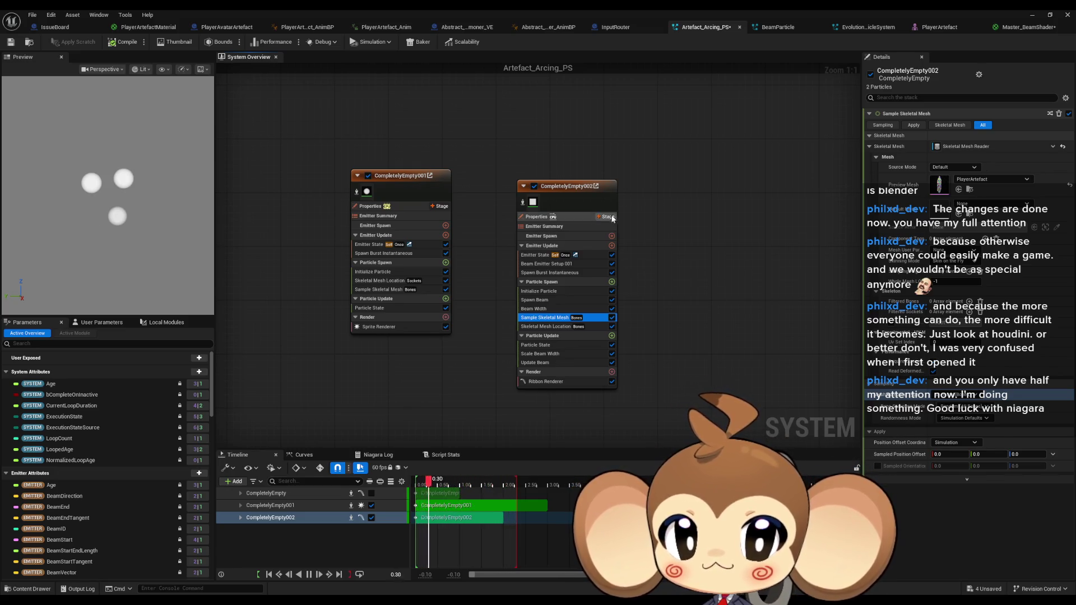
# Toggle CompletelyEmpty002 off and on, then disable the Sample Skeletal Mesh module
pyautogui.click(535, 187)
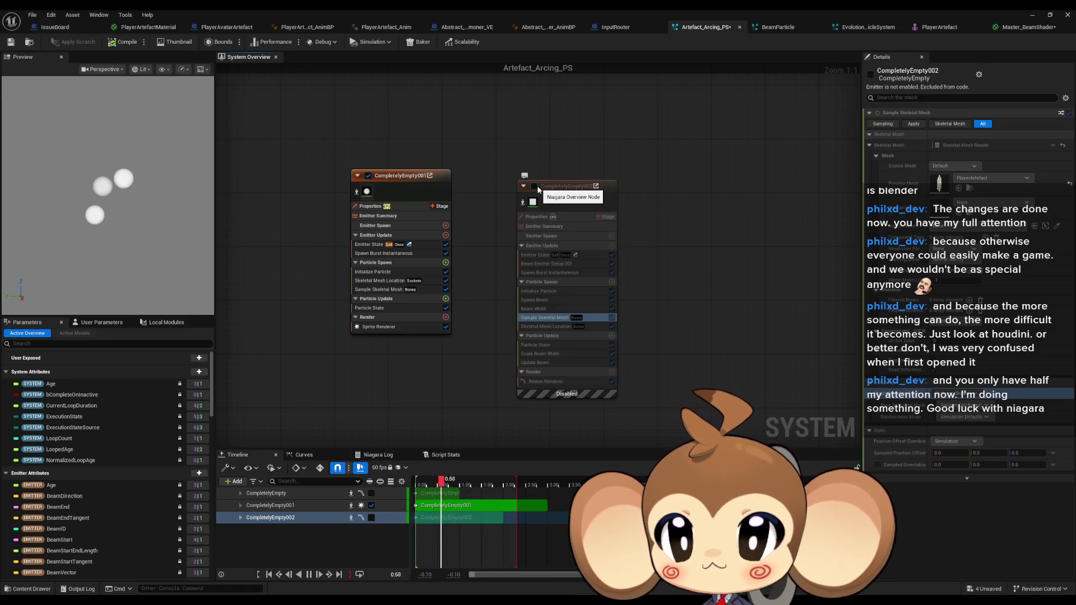
pyautogui.click(536, 187)
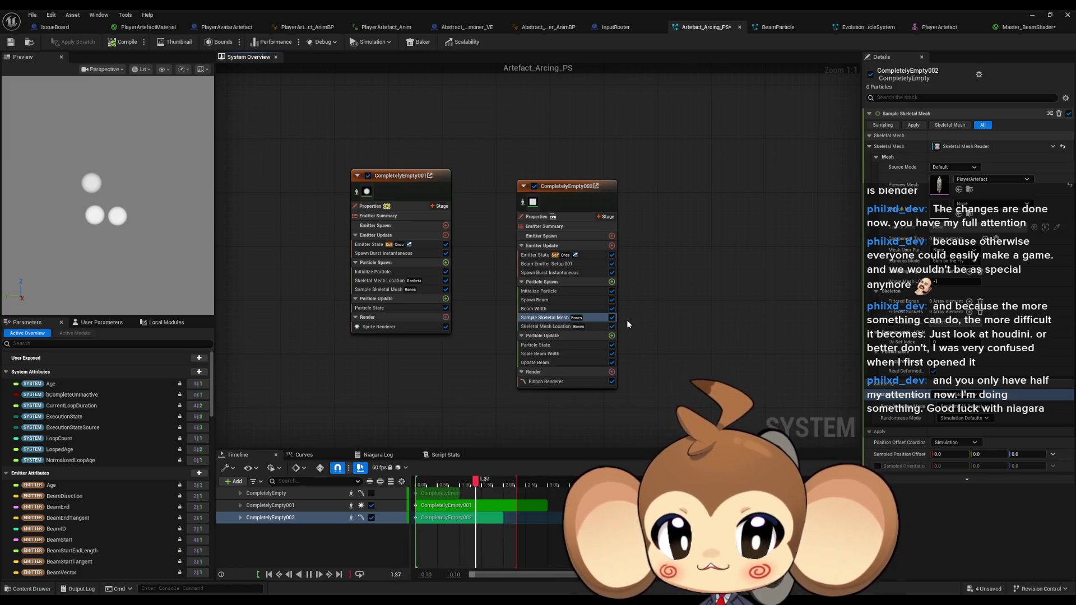
pyautogui.click(611, 317)
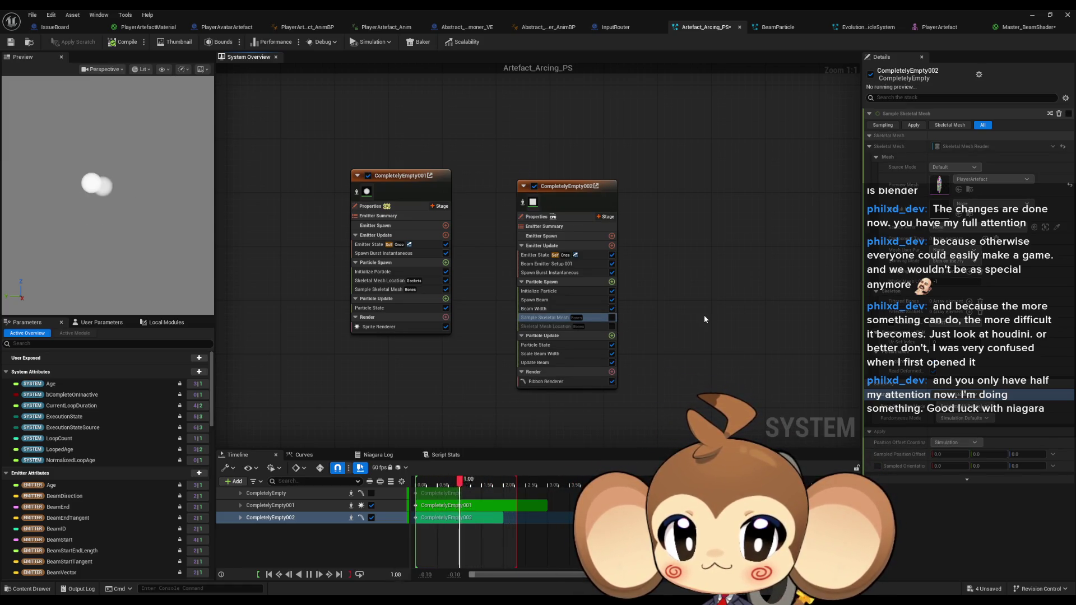
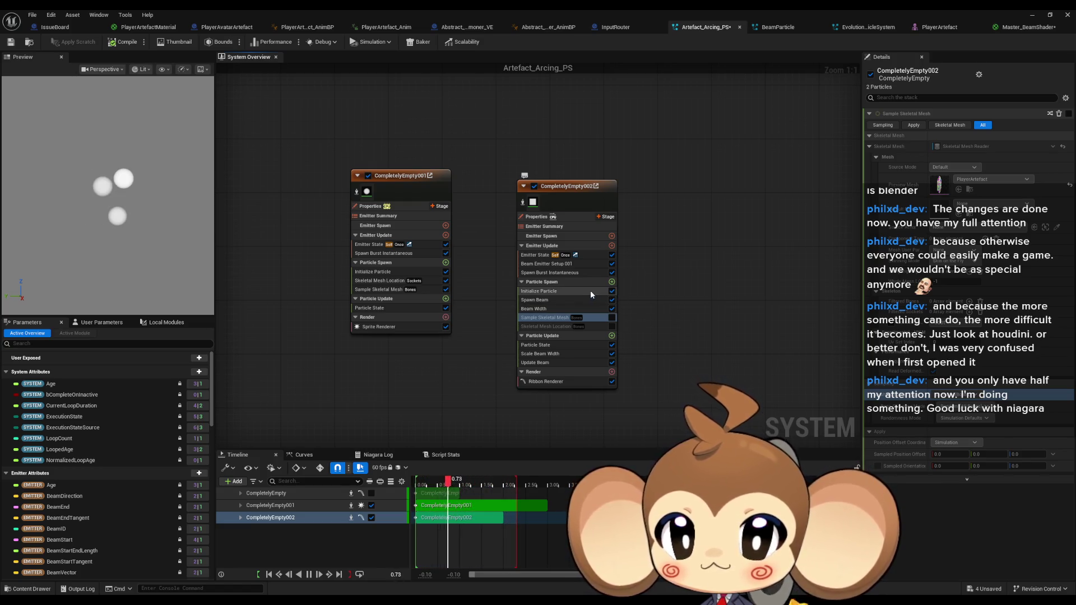
# Raise CompletelyEmpty002's Spawn Burst Instantaneous count to 100 and re-enable Skeletal Mesh Location sampling
pyautogui.click(577, 272)
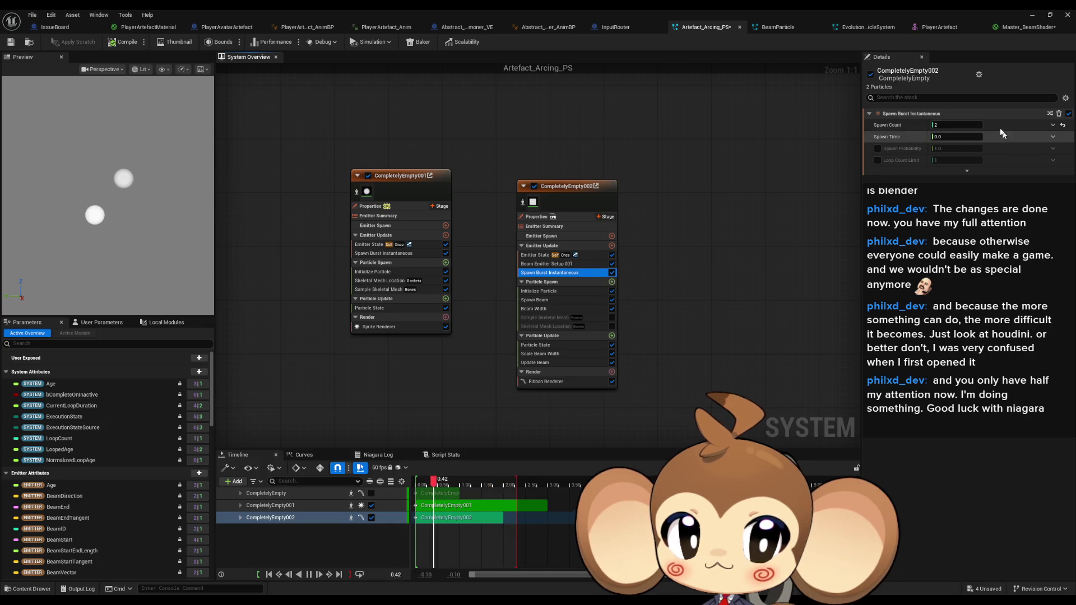
pyautogui.click(967, 125)
pyautogui.write('100')
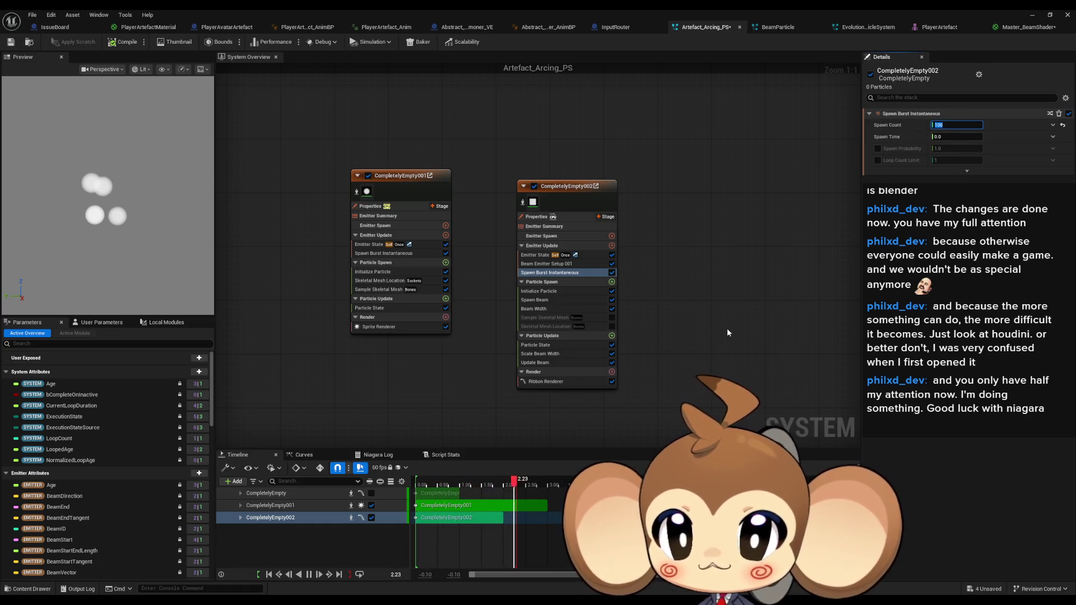
pyautogui.click(611, 318)
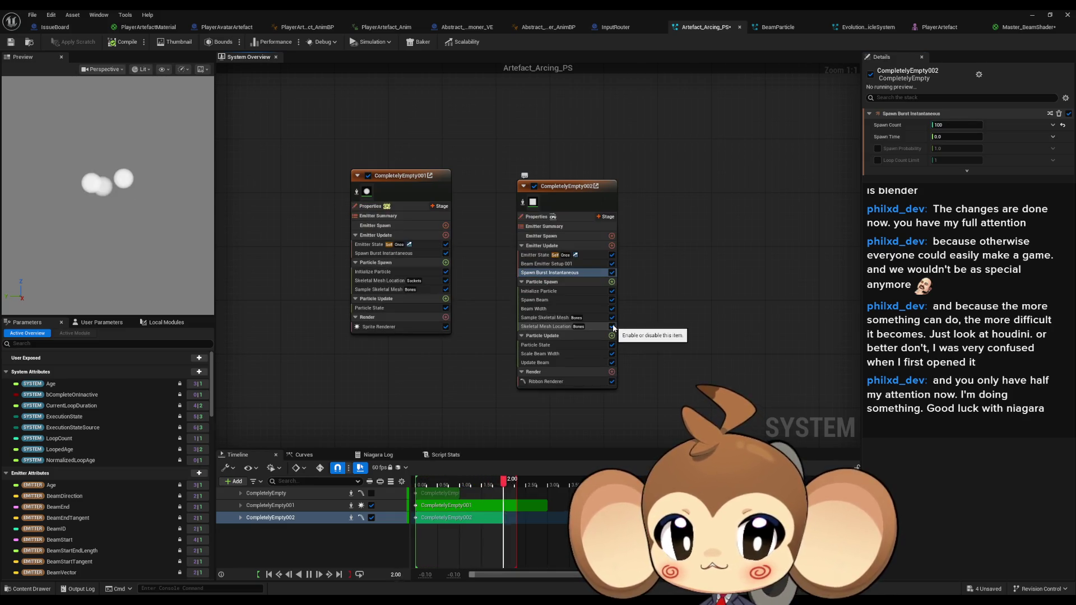
# Review CompletelyEmpty002's modules, ending on Beam Emitter Setup 001 showing Beam End 100, 0, 100
pyautogui.click(570, 345)
pyautogui.click(567, 354)
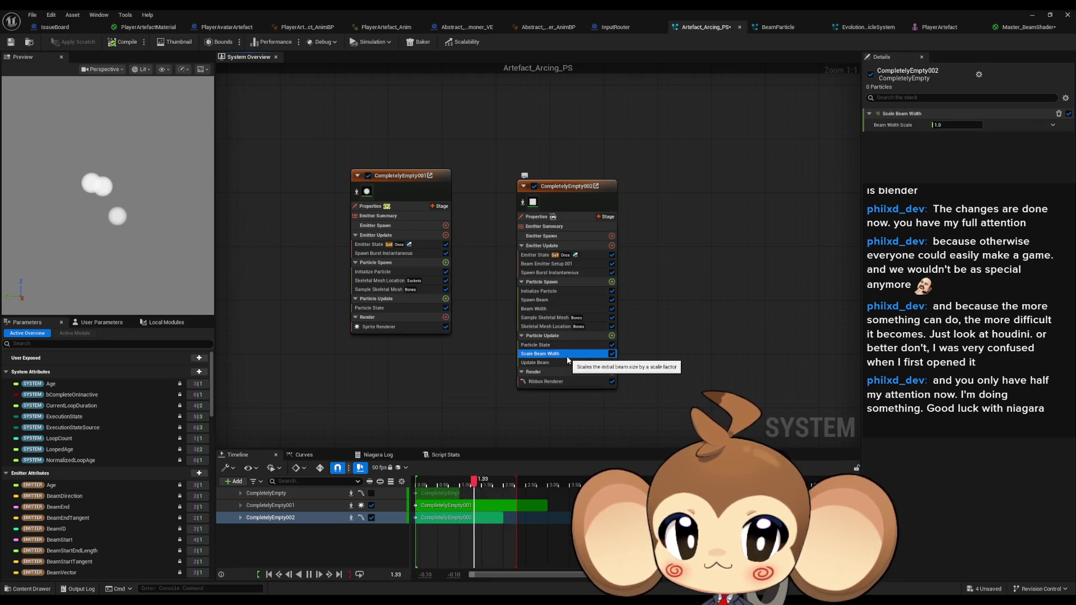
pyautogui.click(564, 363)
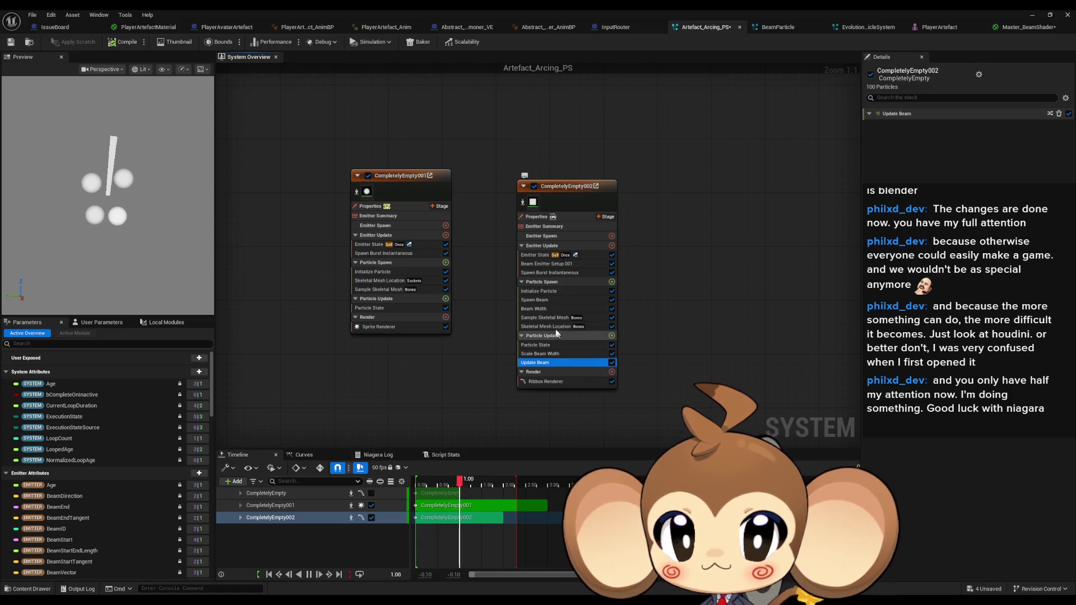
pyautogui.click(555, 318)
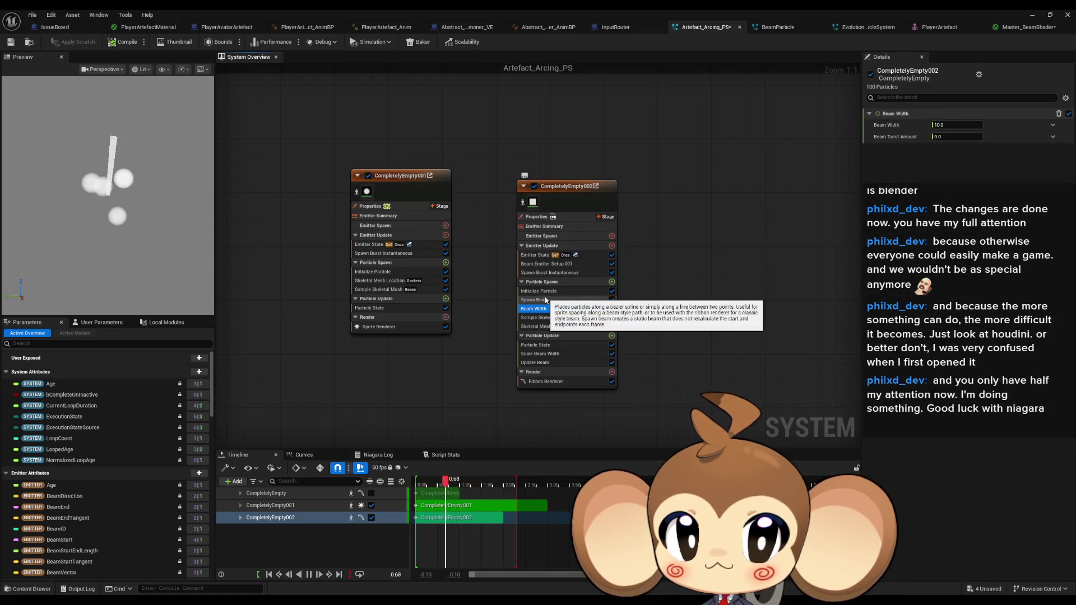
pyautogui.click(547, 300)
pyautogui.click(547, 292)
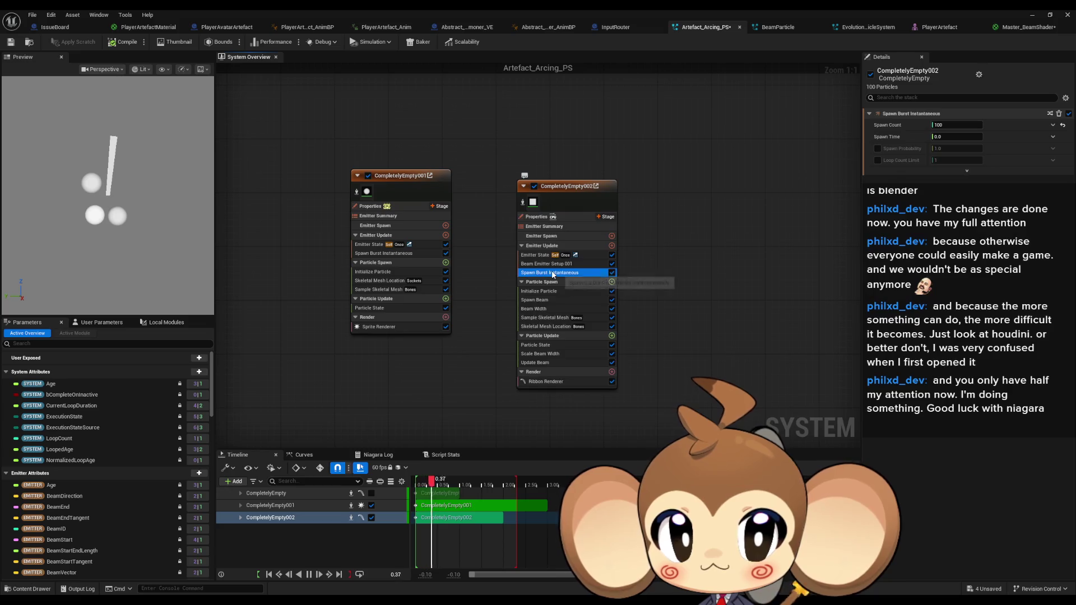
pyautogui.click(548, 264)
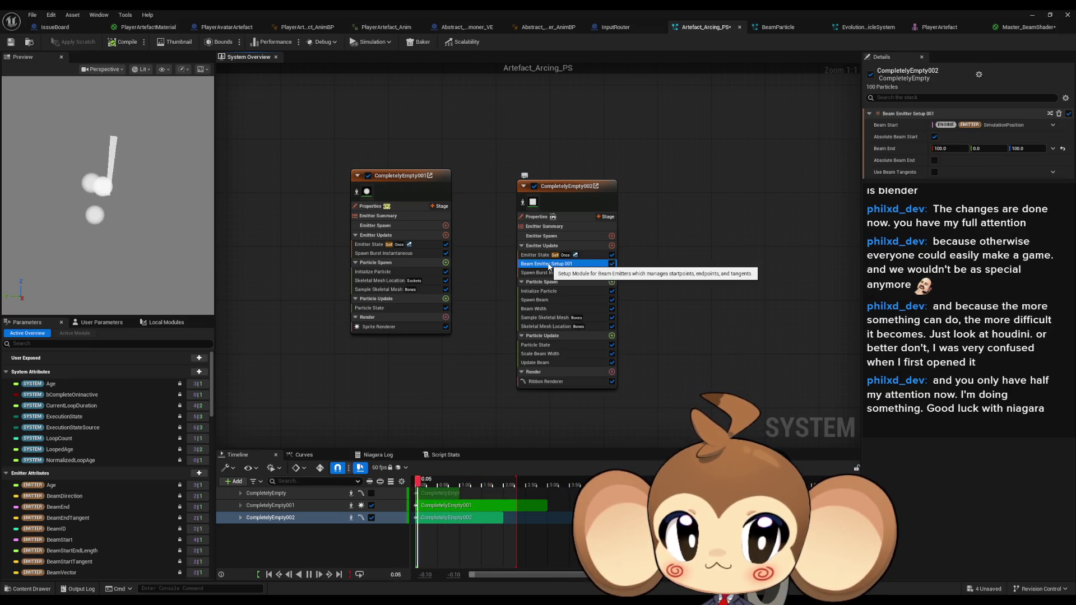